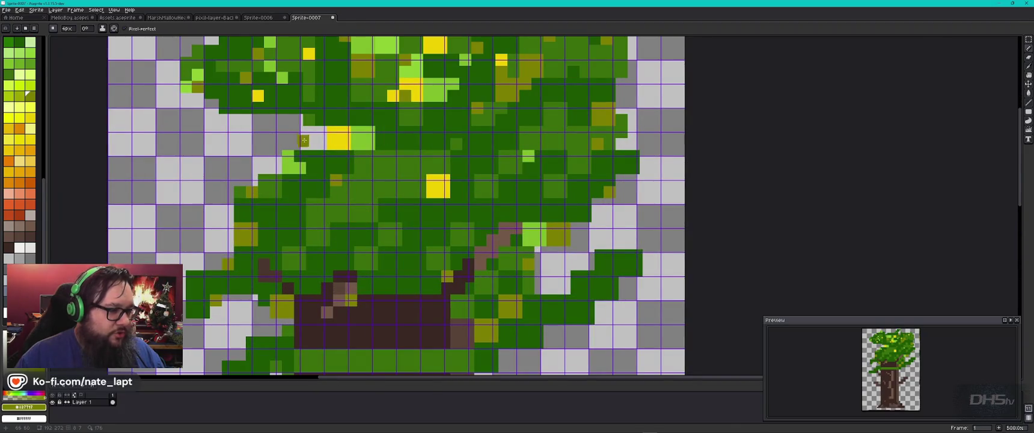
Add an olive pixel at the foliage's left edge.
{"action": "left_click", "coordinate": [275, 167]}
{"action": "scroll", "coordinate": [303, 182], "scroll_direction": "down", "scroll_amount": 3}
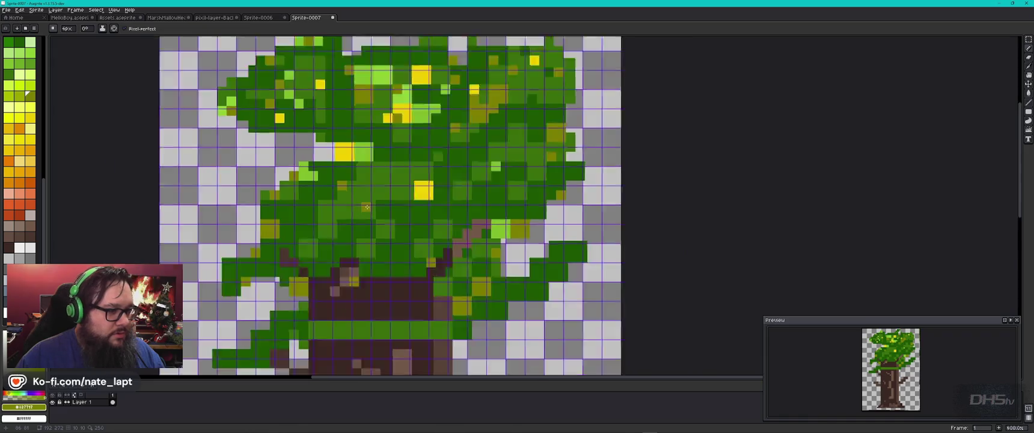
{"action": "scroll", "coordinate": [349, 160], "scroll_direction": "up", "scroll_amount": 4}
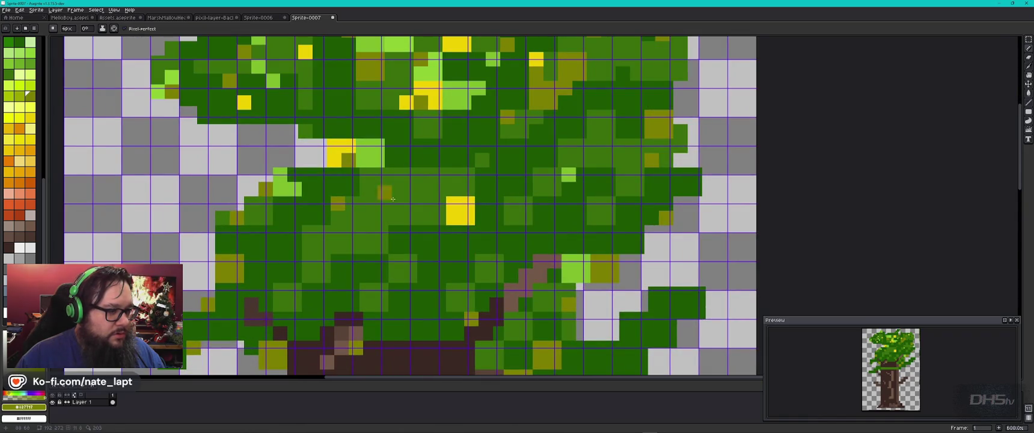
Repaint the stray yellow leaf pixel light green, then undo the last painted pixel.
{"action": "left_click", "coordinate": [370, 154], "text": "alt"}
{"action": "left_click", "coordinate": [335, 146]}
{"action": "scroll", "coordinate": [351, 209], "scroll_direction": "down", "scroll_amount": 3}
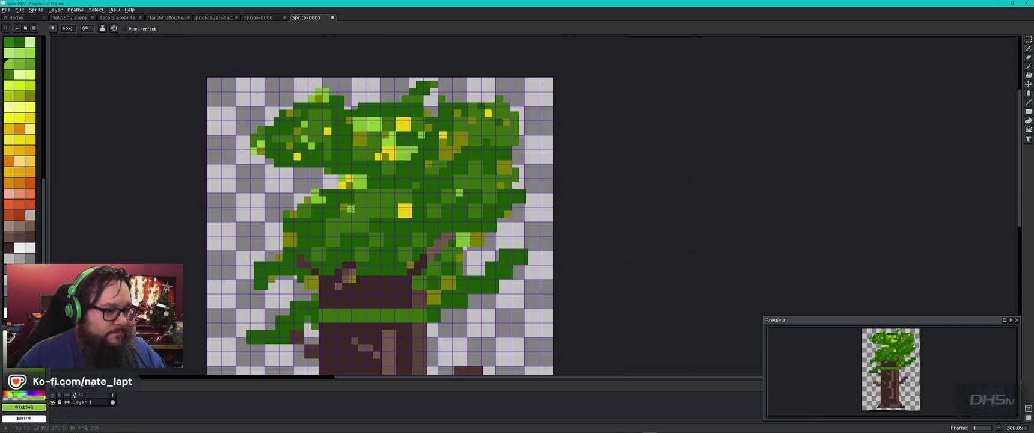
{"action": "key", "text": "ctrl+z"}
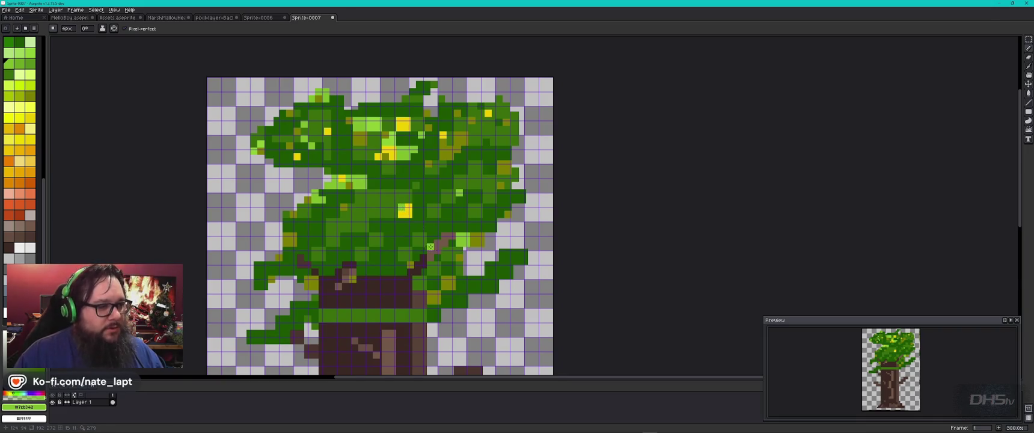
{"action": "scroll", "coordinate": [409, 181], "scroll_direction": "down", "scroll_amount": 2}
{"action": "scroll", "coordinate": [409, 181], "scroll_direction": "up", "scroll_amount": 2}
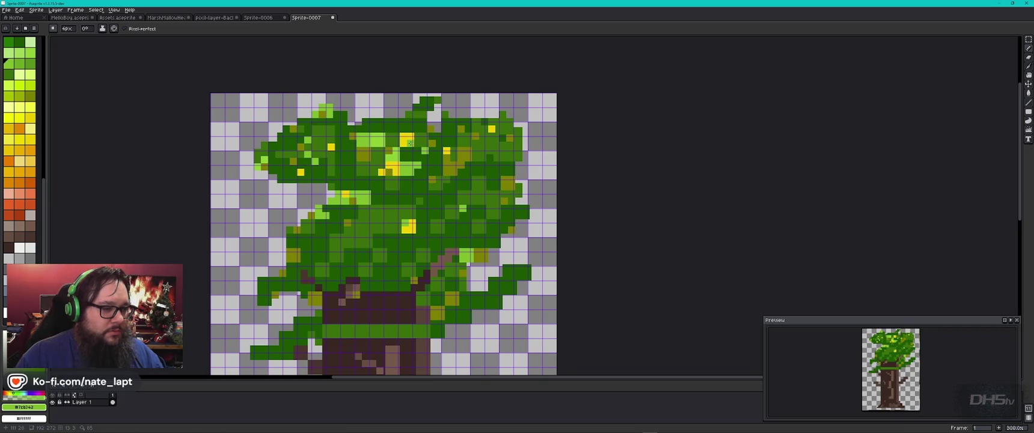
Make olive the drawing colour and bring the tree reference image over the canvas.
{"action": "left_click", "coordinate": [451, 171], "text": "alt"}
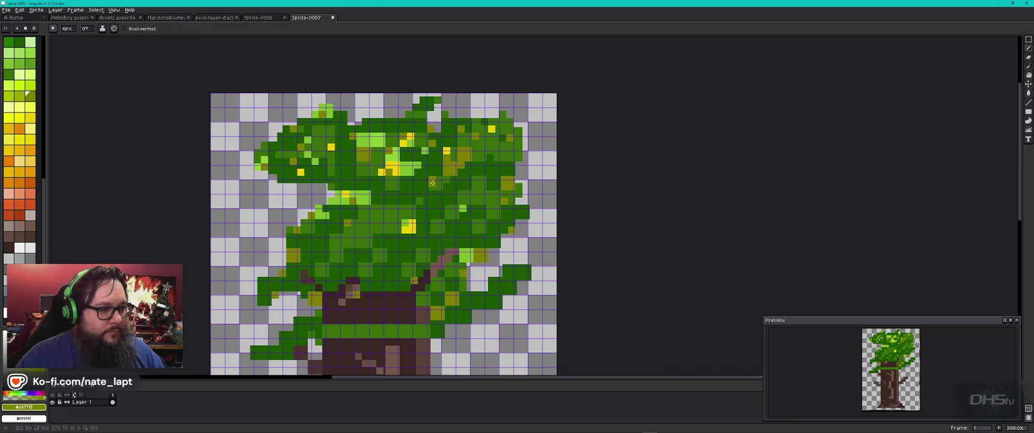
{"action": "scroll", "coordinate": [410, 138], "scroll_direction": "down", "scroll_amount": 2}
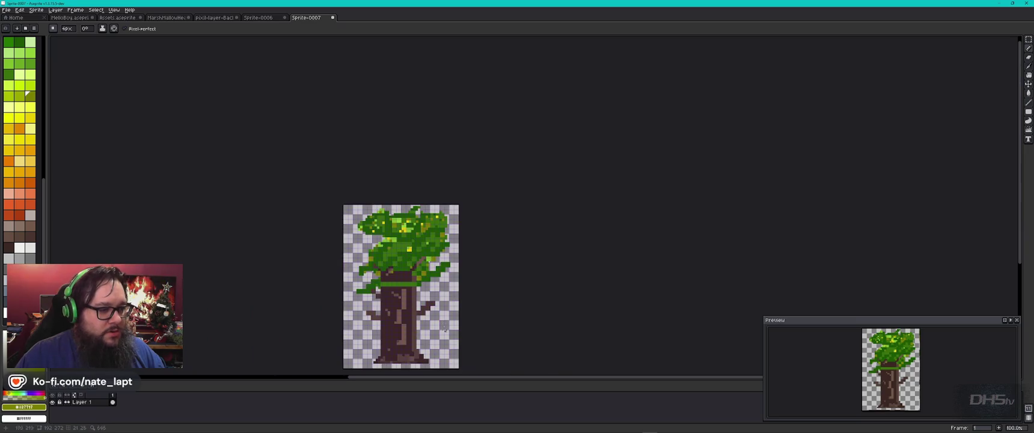
{"action": "scroll", "coordinate": [413, 234], "scroll_direction": "up", "scroll_amount": 2}
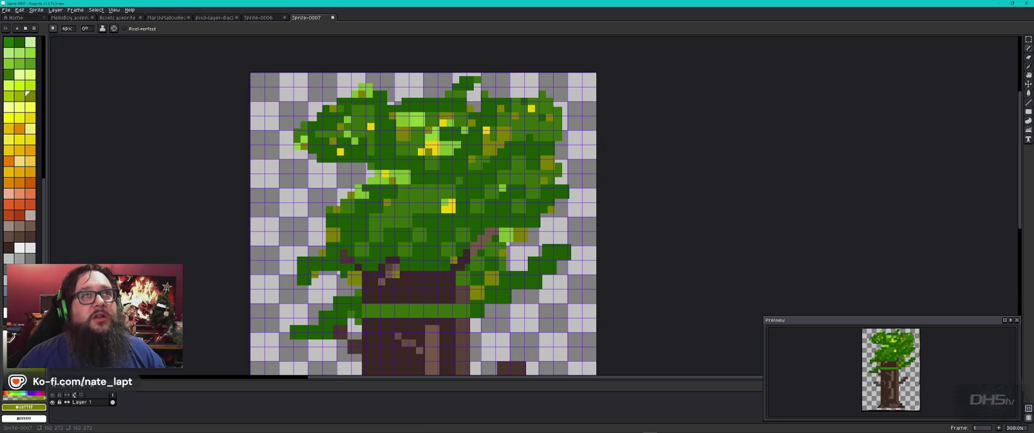
{"action": "mouse_move", "coordinate": [506, 432]}
{"action": "left_mouse_down"}
{"action": "mouse_move", "coordinate": [505, 189]}
{"action": "mouse_move", "coordinate": [564, 37]}
{"action": "mouse_move", "coordinate": [799, 60]}
{"action": "mouse_move", "coordinate": [943, 43]}
{"action": "mouse_move", "coordinate": [601, 104]}
{"action": "left_mouse_up"}
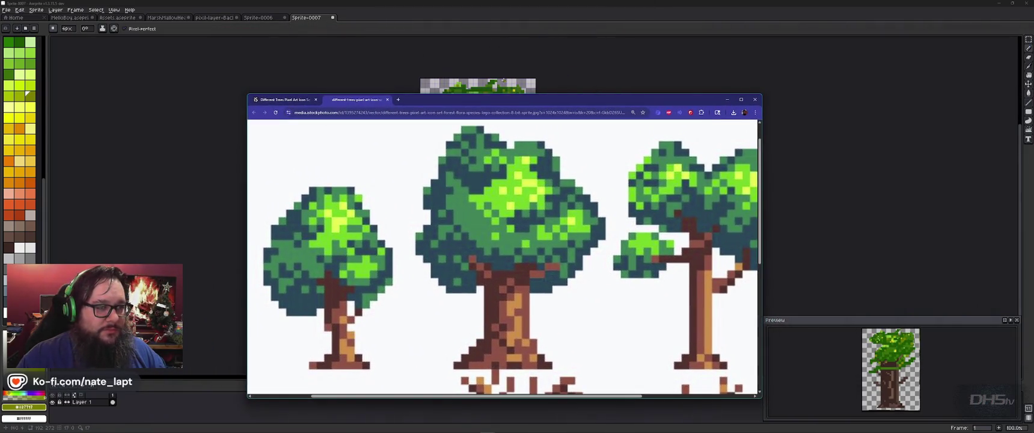
{"action": "left_click", "coordinate": [510, 19]}
{"action": "key", "text": "alt+Tab"}
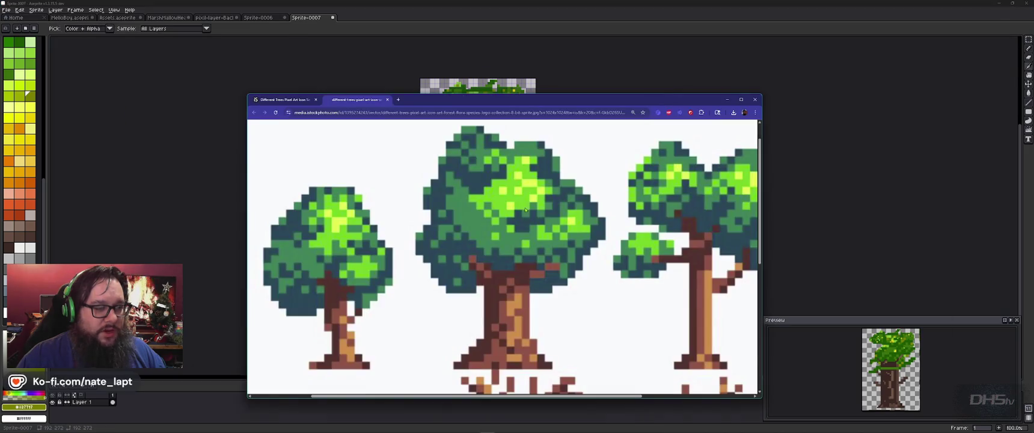
{"action": "left_click_drag", "start_coordinate": [532, 103], "coordinate": [495, 61]}
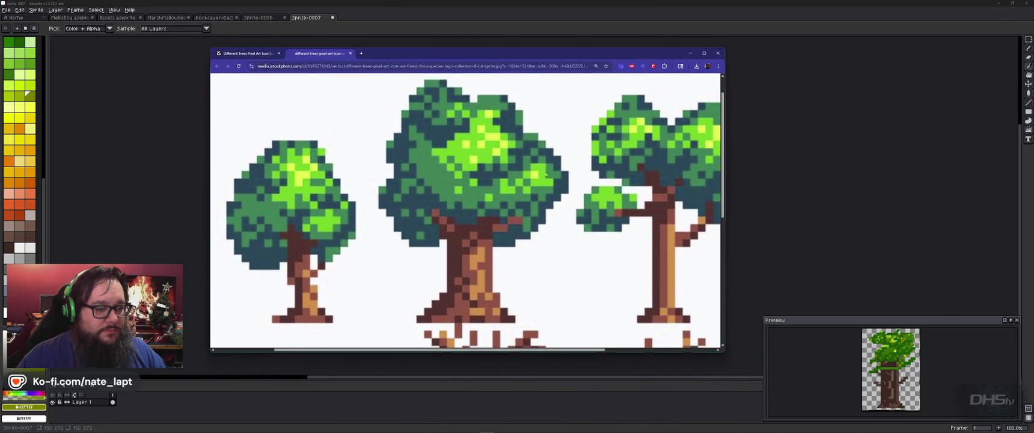
{"action": "key", "text": "alt+Tab"}
{"action": "scroll", "coordinate": [517, 181], "scroll_direction": "up", "scroll_amount": 1}
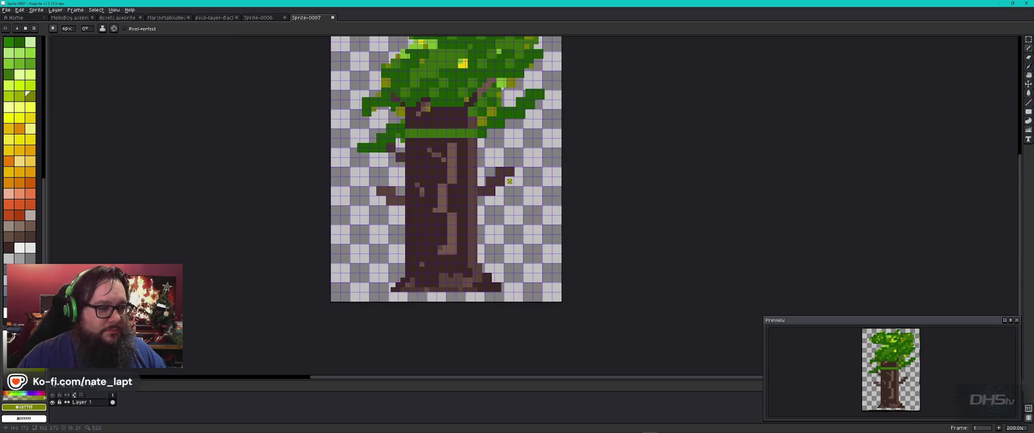
Zoom in on the trunk and eyedrop the dark leaf green from the canvas.
{"action": "left_click_drag", "start_coordinate": [498, 140], "coordinate": [538, 210]}
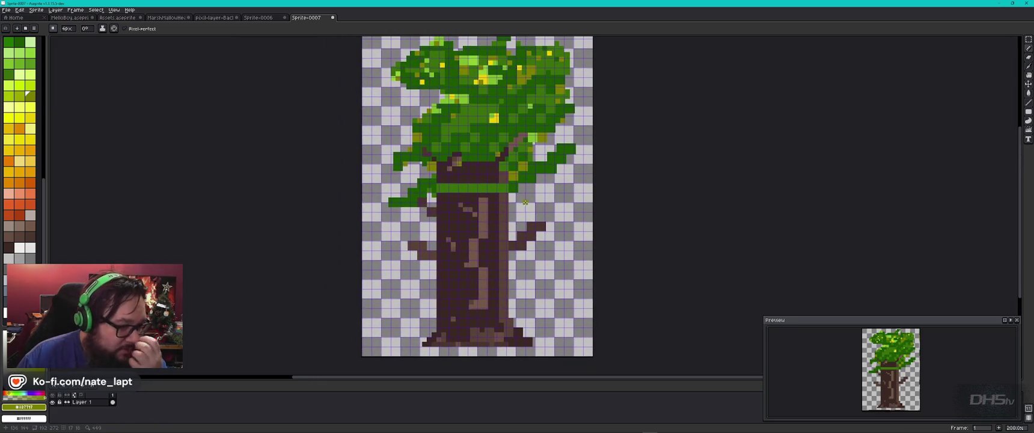
{"action": "scroll", "coordinate": [474, 183], "scroll_direction": "up", "scroll_amount": 1}
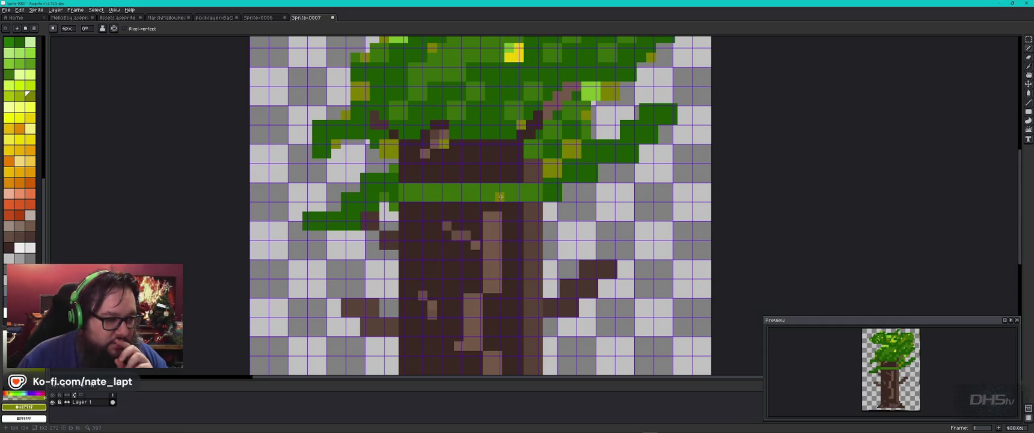
{"action": "key", "text": "i"}
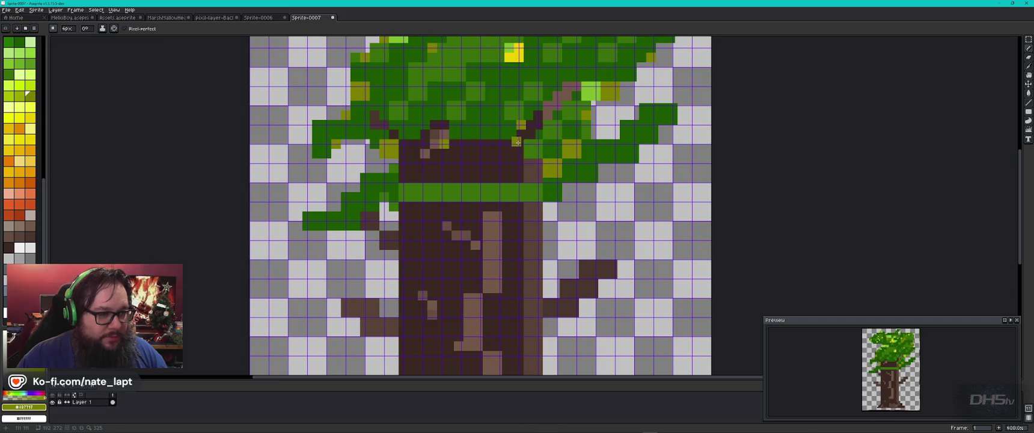
{"action": "left_click", "coordinate": [506, 139], "text": "alt"}
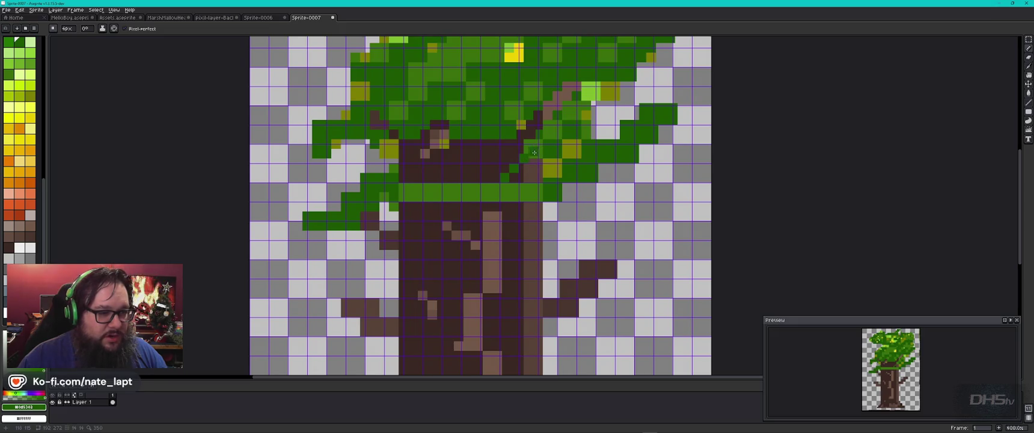
{"action": "scroll", "coordinate": [540, 149], "scroll_direction": "up", "scroll_amount": 1}
{"action": "scroll", "coordinate": [533, 145], "scroll_direction": "up", "scroll_amount": 1}
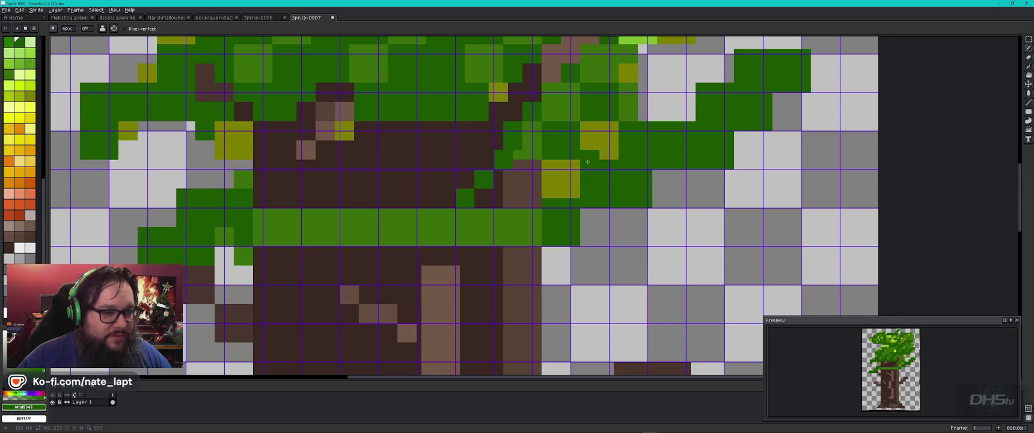
Sample the dark leaf green and try strokes at the trunk-leaf boundary, undoing both.
{"action": "left_click", "coordinate": [538, 143], "text": "alt"}
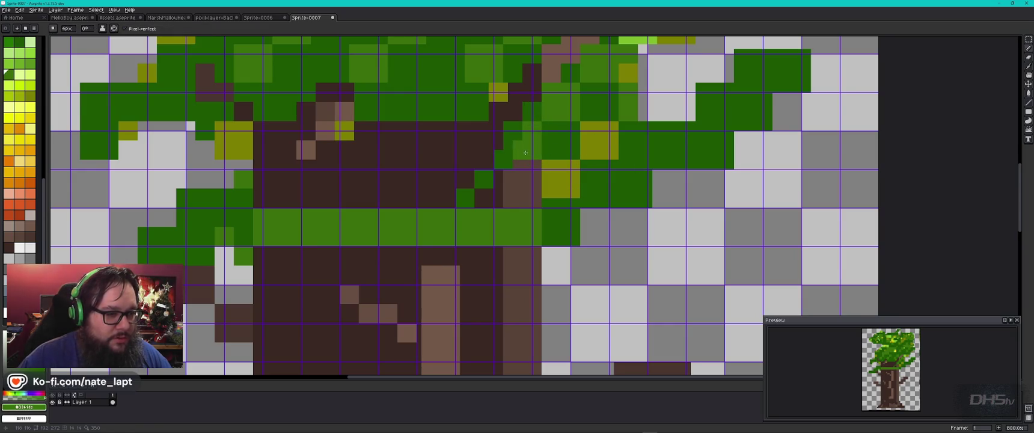
{"action": "left_click", "coordinate": [519, 152], "text": "alt"}
{"action": "left_click_drag", "start_coordinate": [516, 151], "coordinate": [585, 178]}
{"action": "key", "text": "ctrl+z"}
{"action": "left_click_drag", "start_coordinate": [492, 121], "coordinate": [497, 130]}
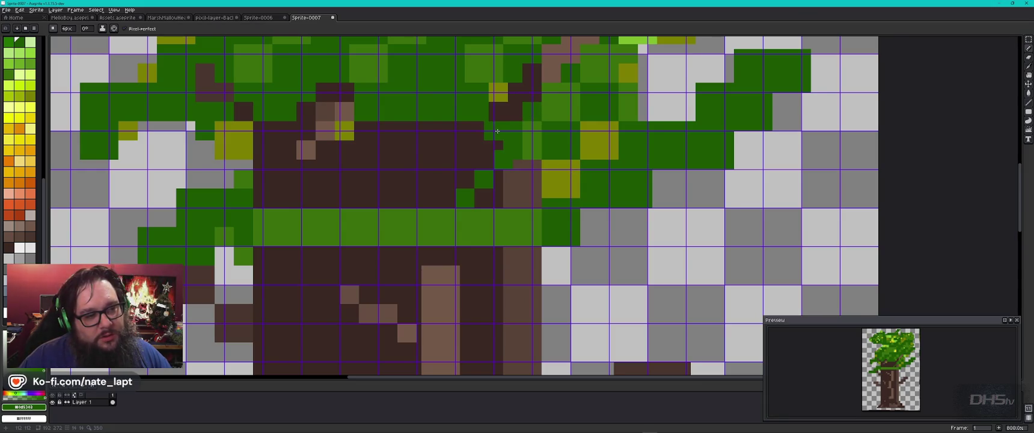
{"action": "key", "text": "ctrl+z"}
Place dark-green leaf pixels stepping down over the top of the trunk.
{"action": "left_click", "coordinate": [364, 131]}
{"action": "left_click", "coordinate": [325, 184]}
{"action": "left_click", "coordinate": [263, 198]}
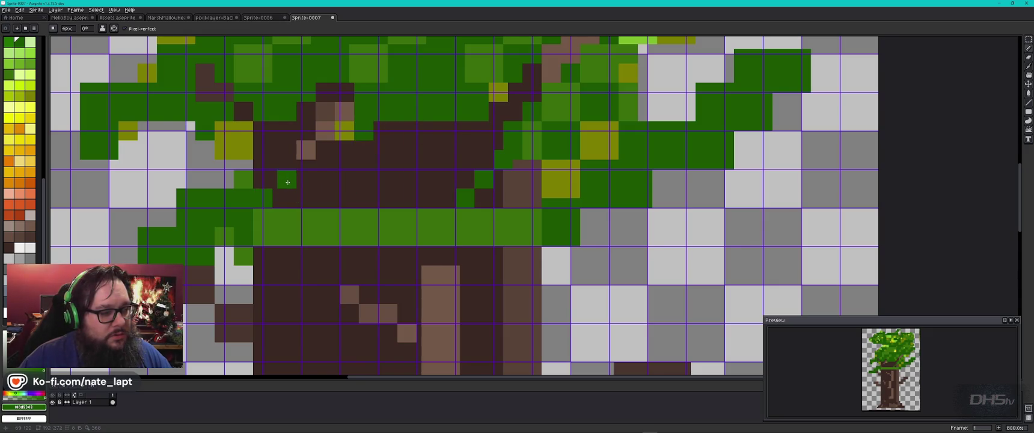
{"action": "left_click", "coordinate": [285, 181]}
{"action": "left_click", "coordinate": [301, 198]}
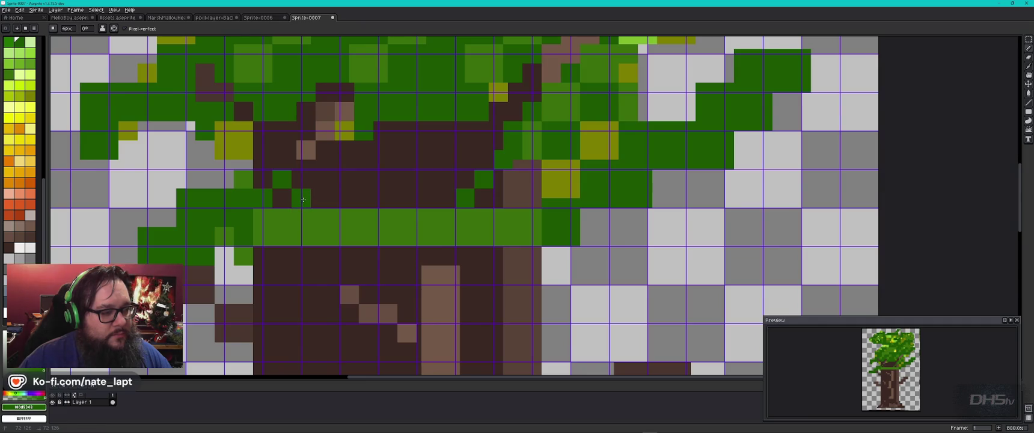
{"action": "left_click", "coordinate": [320, 180]}
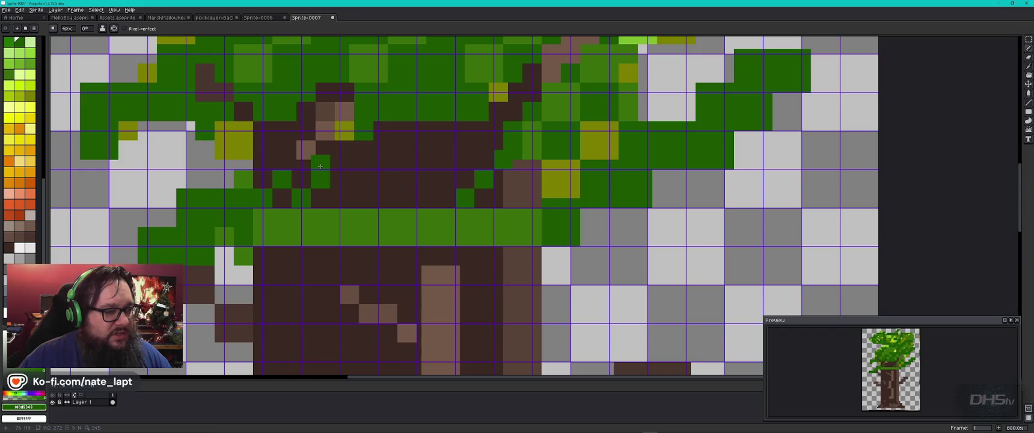
Dot dark-green pixels into the light-green leaf band.
{"action": "left_click", "coordinate": [308, 154], "text": "alt"}
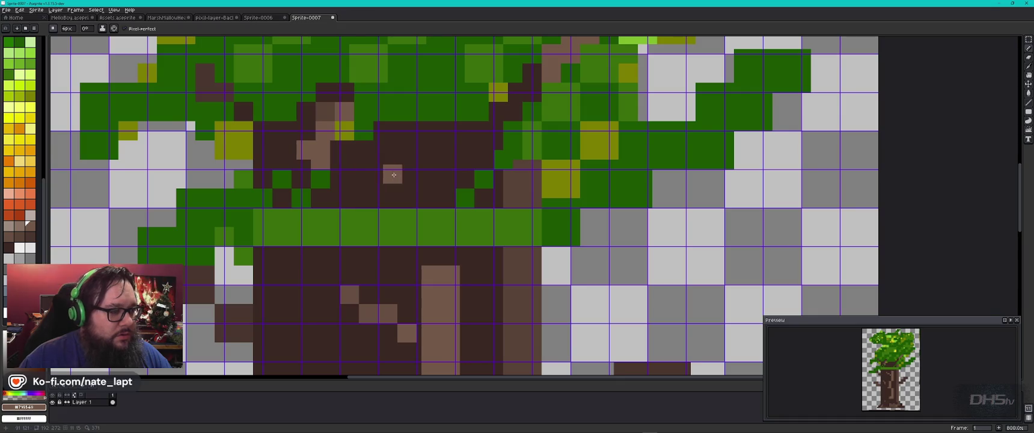
{"action": "left_click", "coordinate": [340, 179], "text": "alt"}
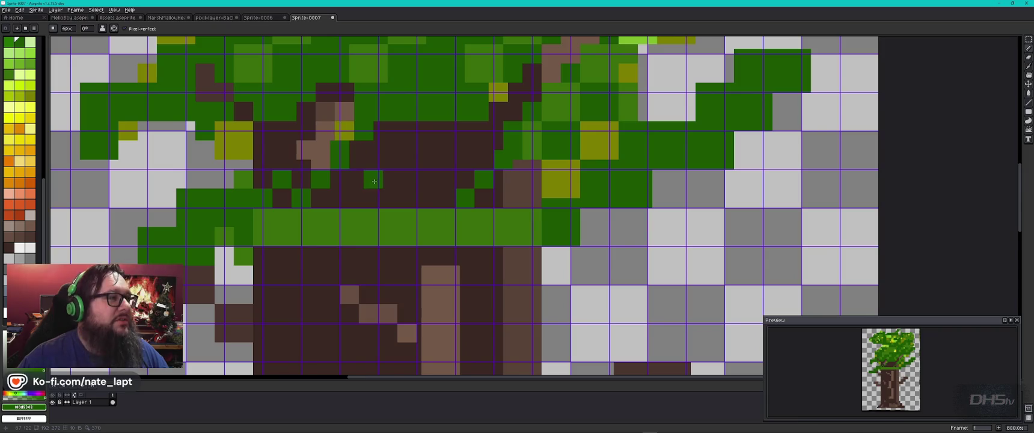
{"action": "left_click", "coordinate": [364, 218], "text": "alt"}
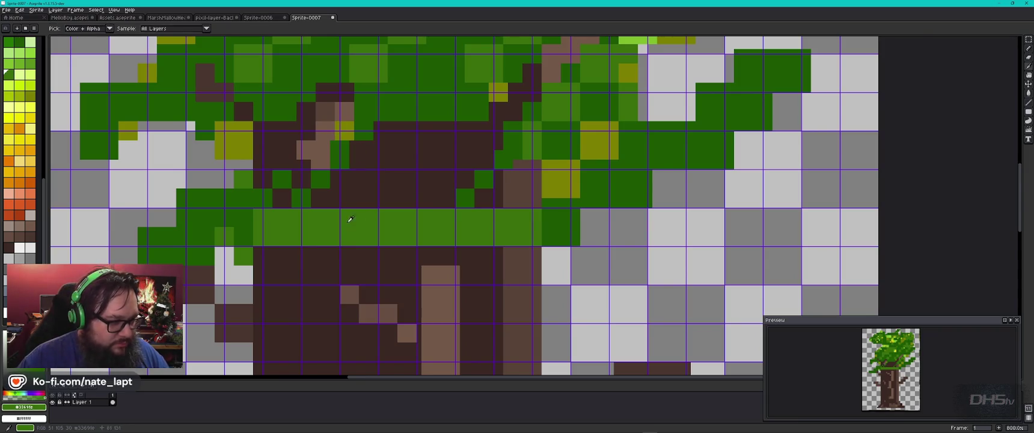
{"action": "left_click", "coordinate": [330, 202], "text": "alt"}
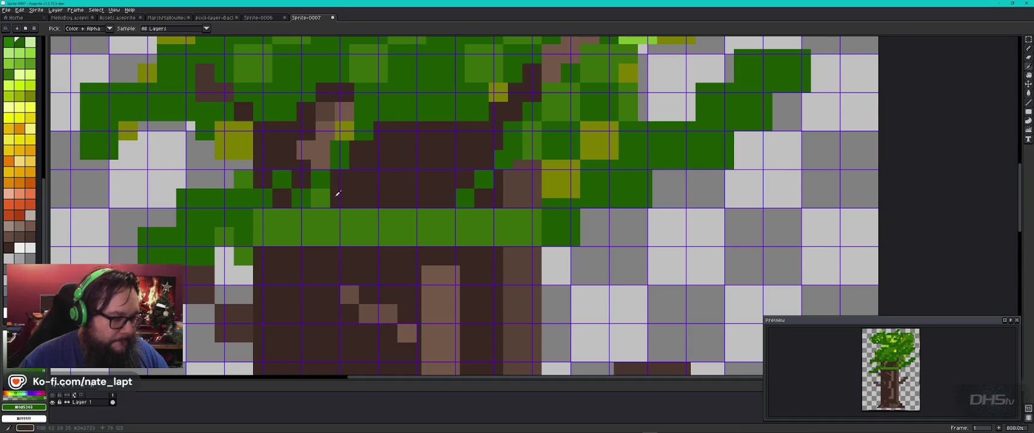
{"action": "left_click", "coordinate": [297, 214]}
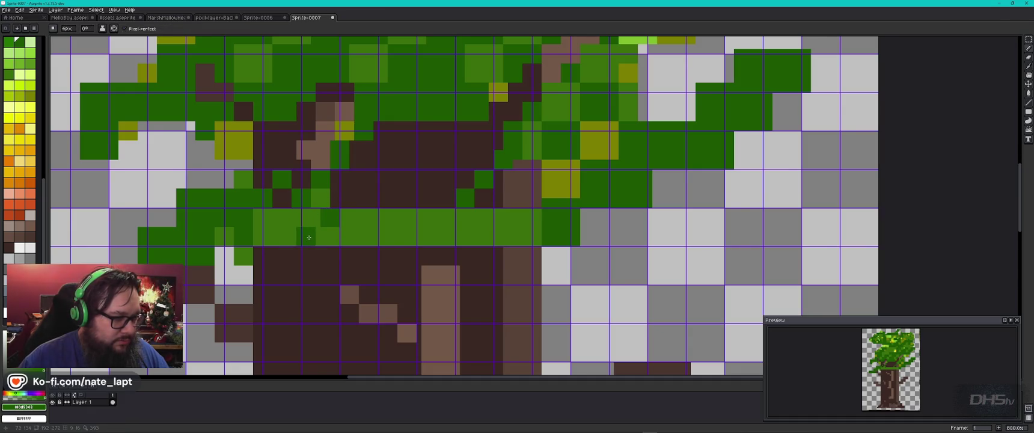
{"action": "scroll", "coordinate": [383, 252], "scroll_direction": "down", "scroll_amount": 2}
{"action": "scroll", "coordinate": [383, 252], "scroll_direction": "down", "scroll_amount": 2}
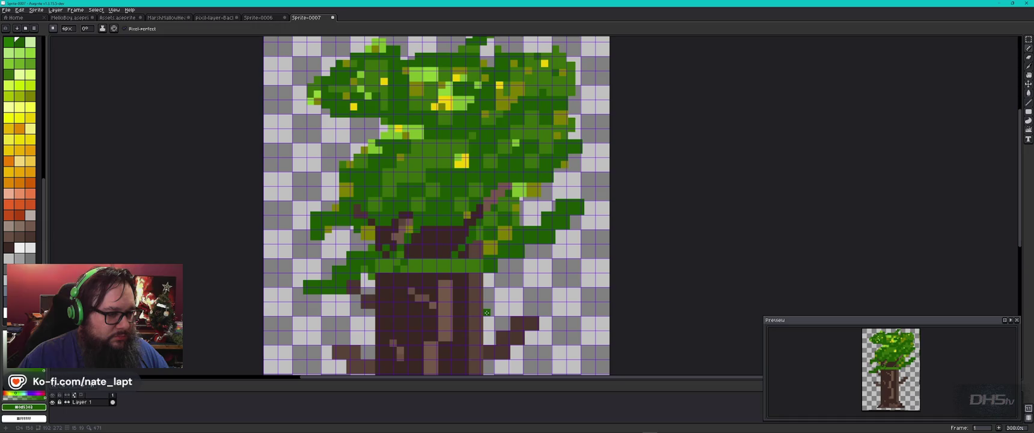
Add a dark-green line along the band and green leaf pixels across the trunk top.
{"action": "scroll", "coordinate": [487, 314], "scroll_direction": "up", "scroll_amount": 3}
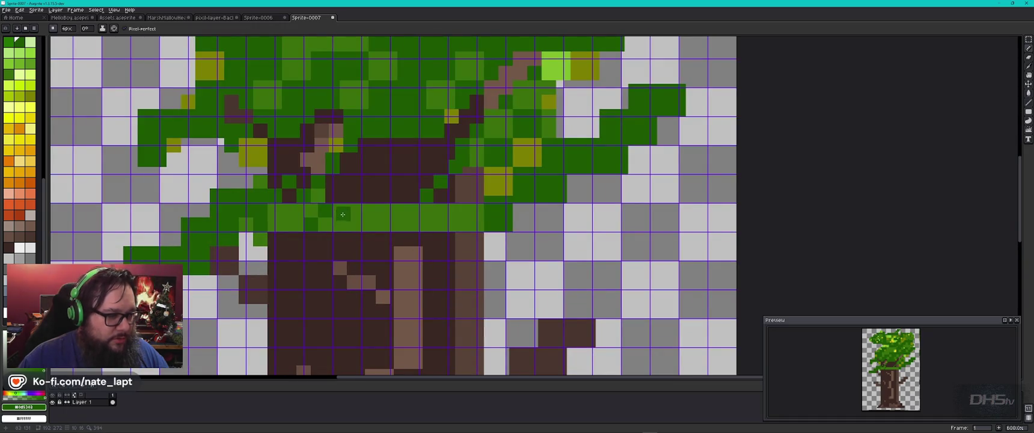
{"action": "left_click", "coordinate": [384, 211], "text": "shift"}
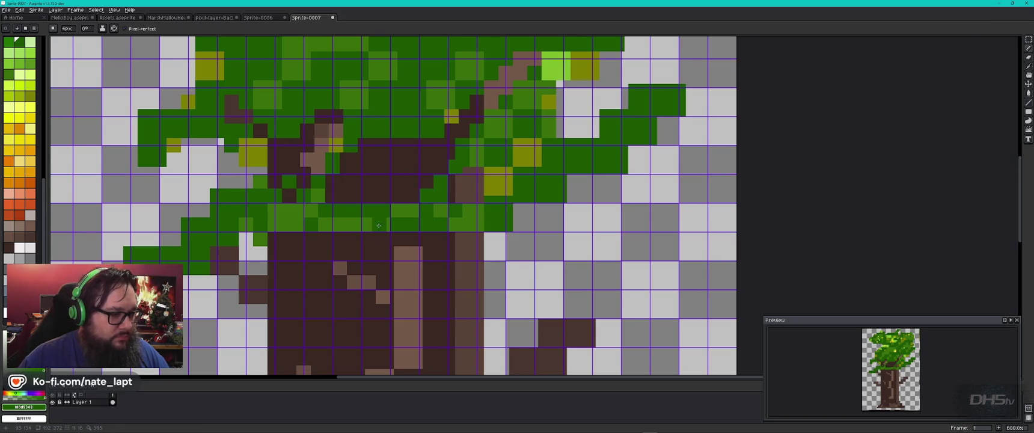
{"action": "left_click", "coordinate": [340, 242]}
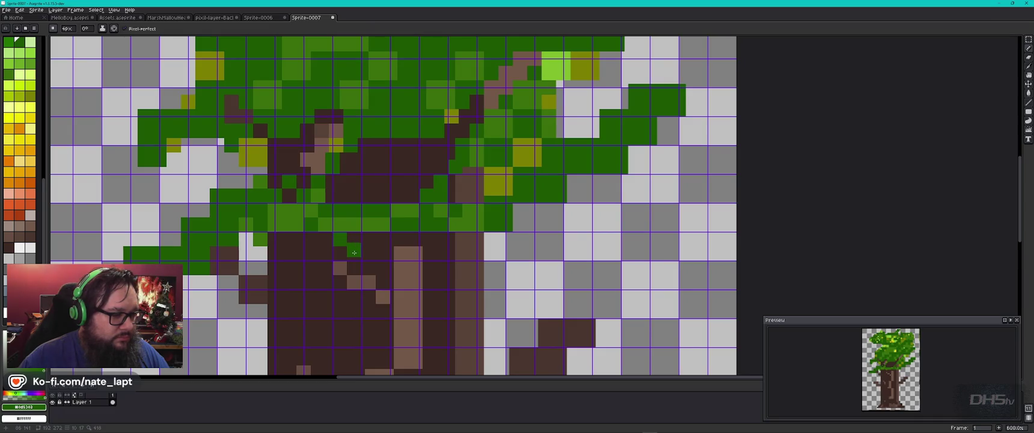
{"action": "left_click", "coordinate": [369, 255]}
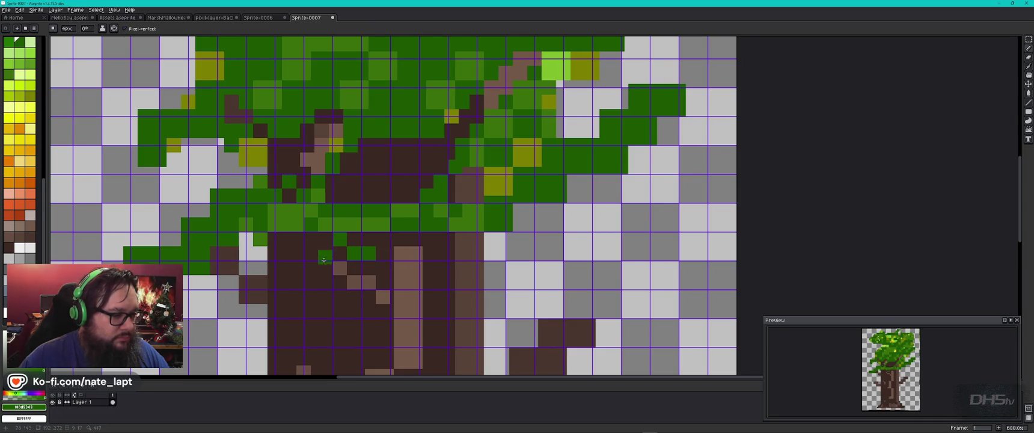
{"action": "left_click", "coordinate": [310, 242]}
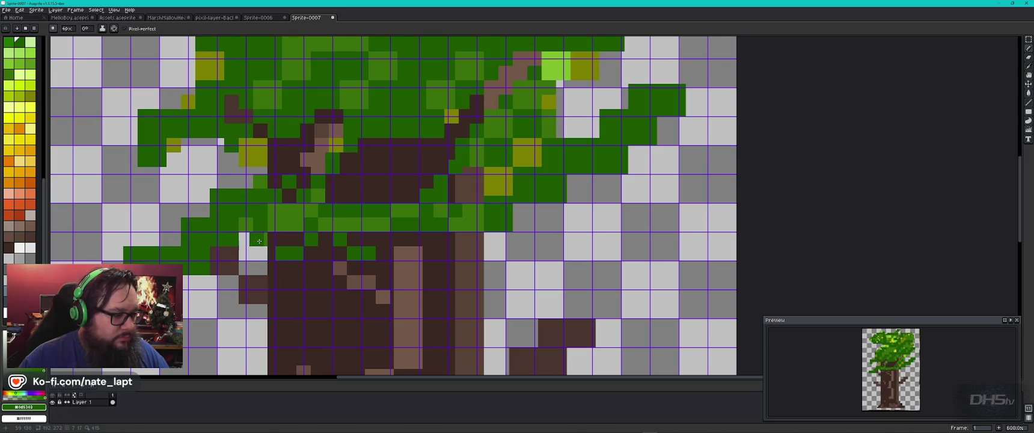
Pick the lighter green, shrink the brush, and sample the trunk's dark and light browns.
{"action": "left_click", "coordinate": [261, 241], "text": "alt"}
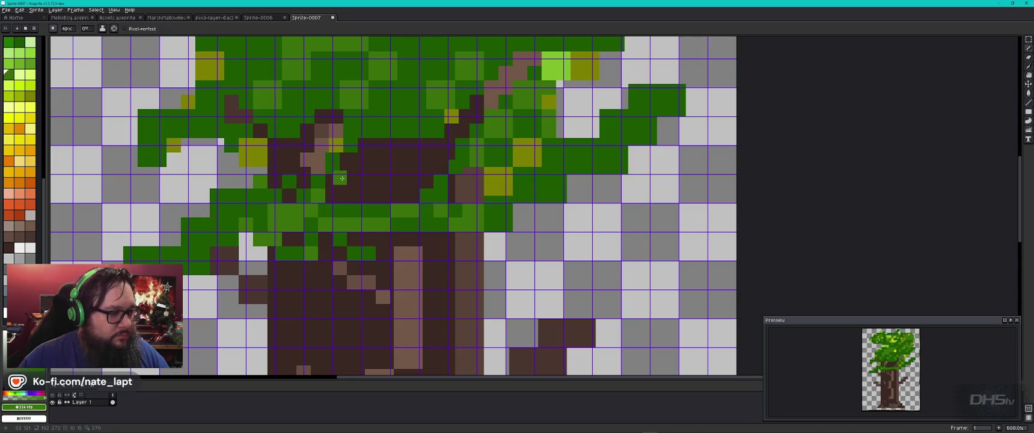
{"action": "key", "text": "v"}
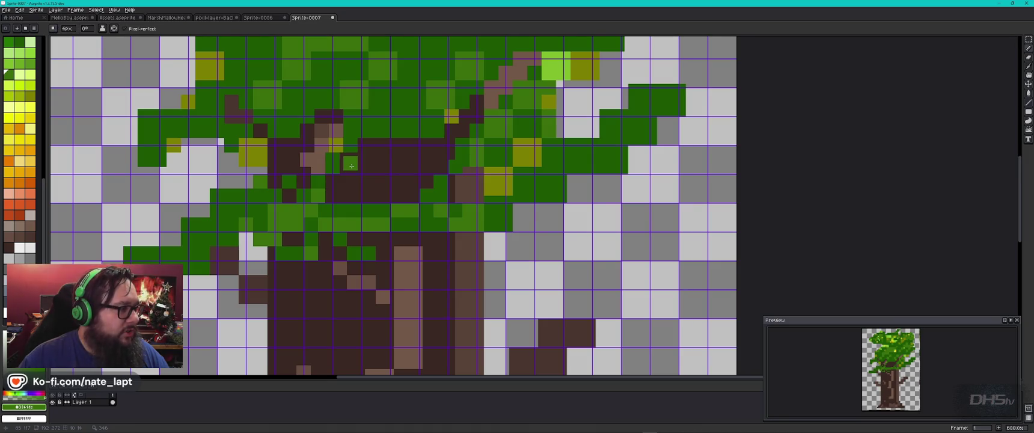
{"action": "key", "text": "b"}
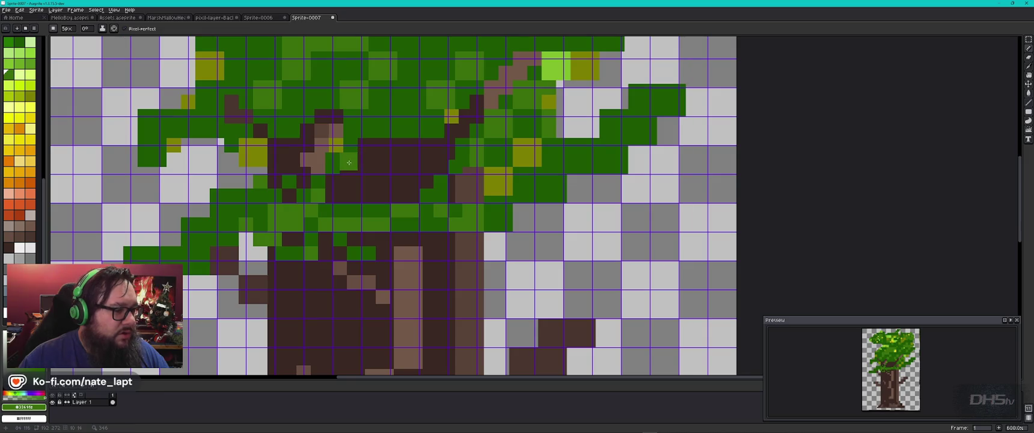
{"action": "scroll", "coordinate": [350, 162], "scroll_direction": "up", "scroll_amount": 1}
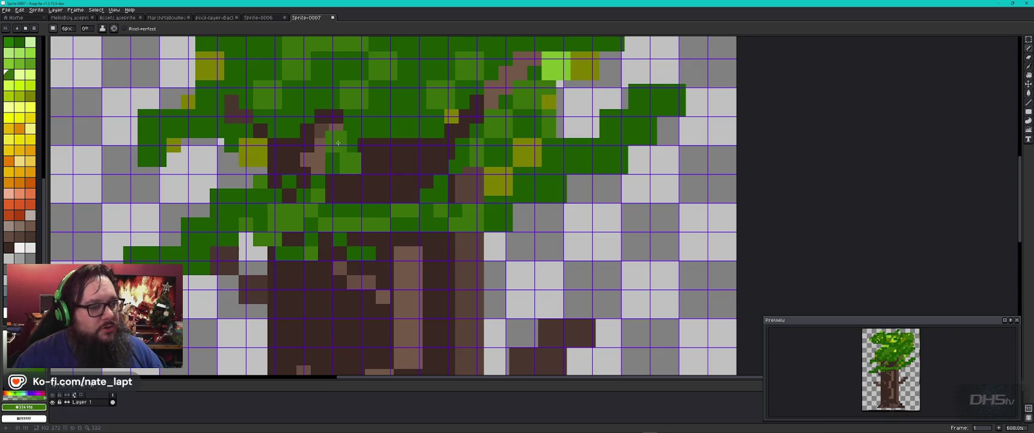
{"action": "key", "text": "minus"}
{"action": "key", "text": "minus"}
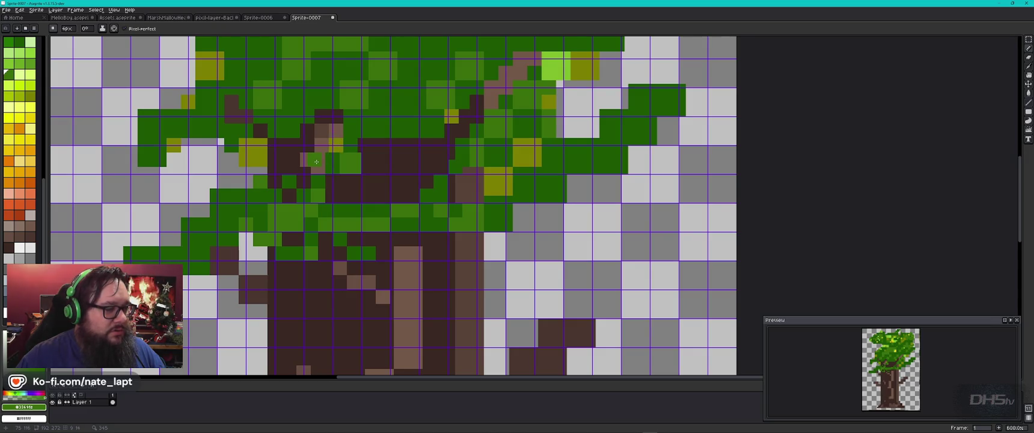
{"action": "left_click", "coordinate": [300, 161], "text": "alt"}
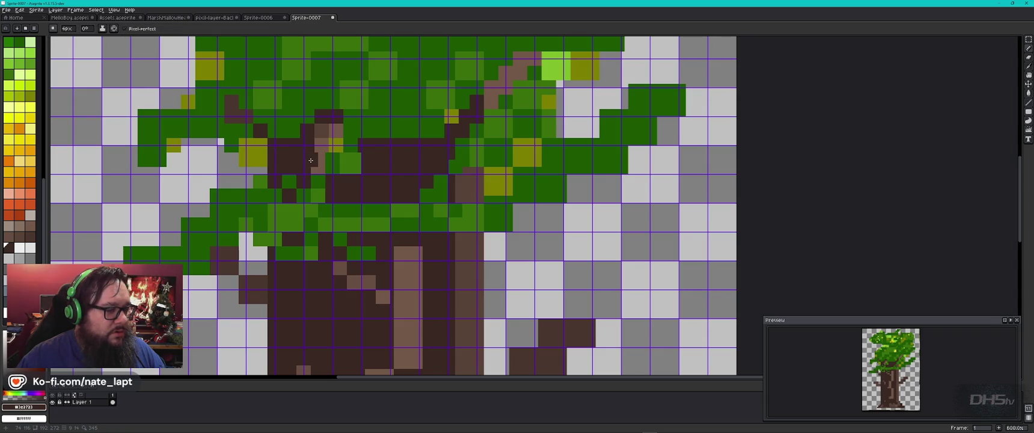
{"action": "left_click", "coordinate": [321, 169], "text": "alt"}
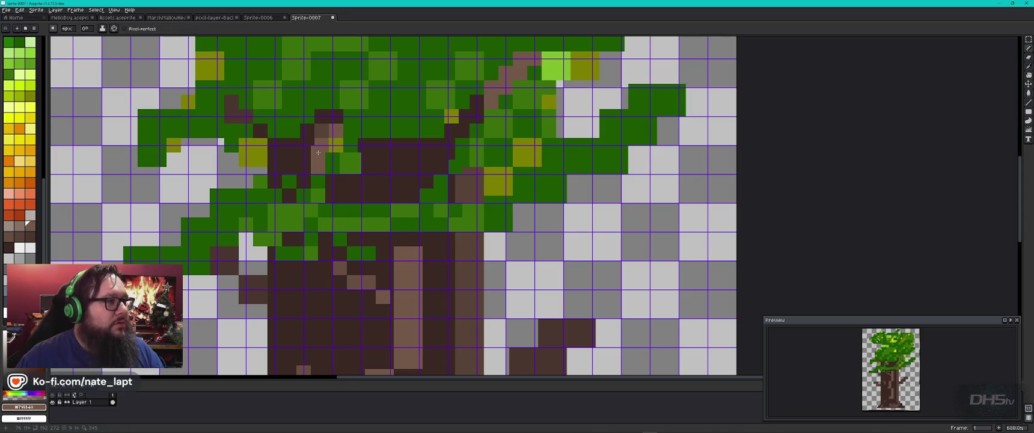
Paint dark-green pixels and short strokes over the dark brown cells inside the canopy.
{"action": "left_click", "coordinate": [321, 133], "text": "alt"}
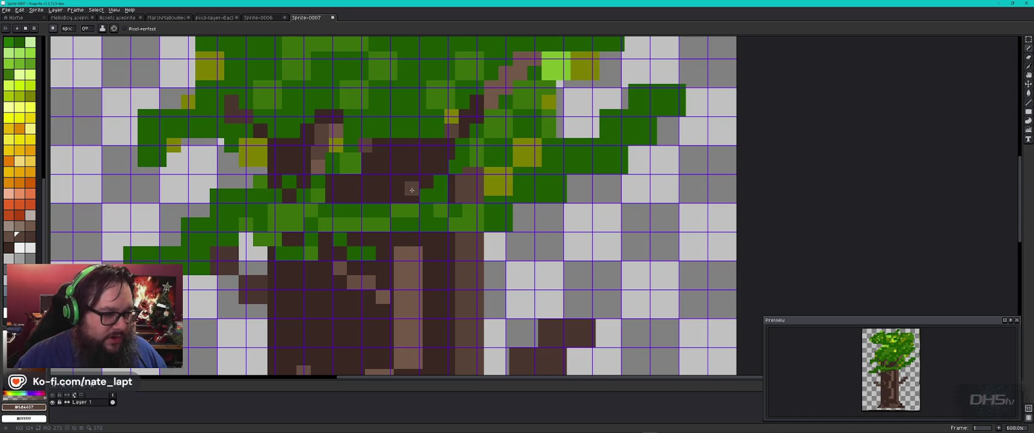
{"action": "left_click", "coordinate": [407, 204], "text": "alt"}
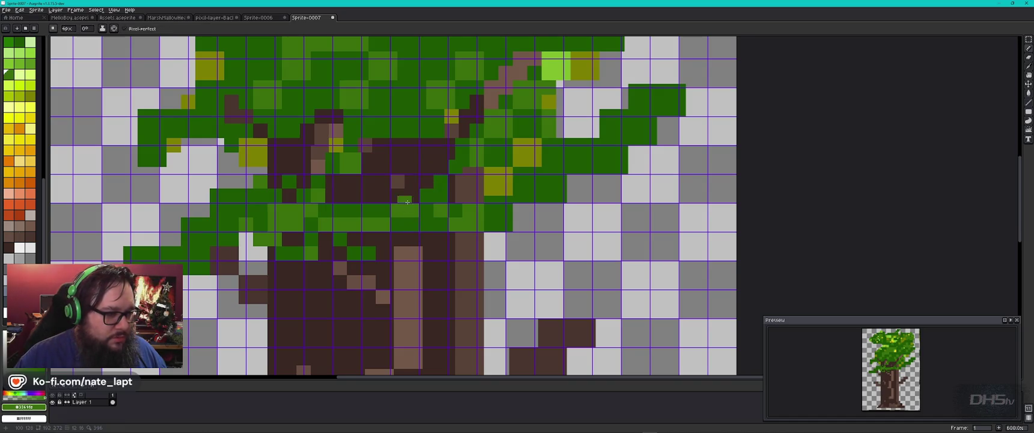
{"action": "left_click", "coordinate": [432, 192], "text": "alt"}
{"action": "left_click", "coordinate": [394, 169]}
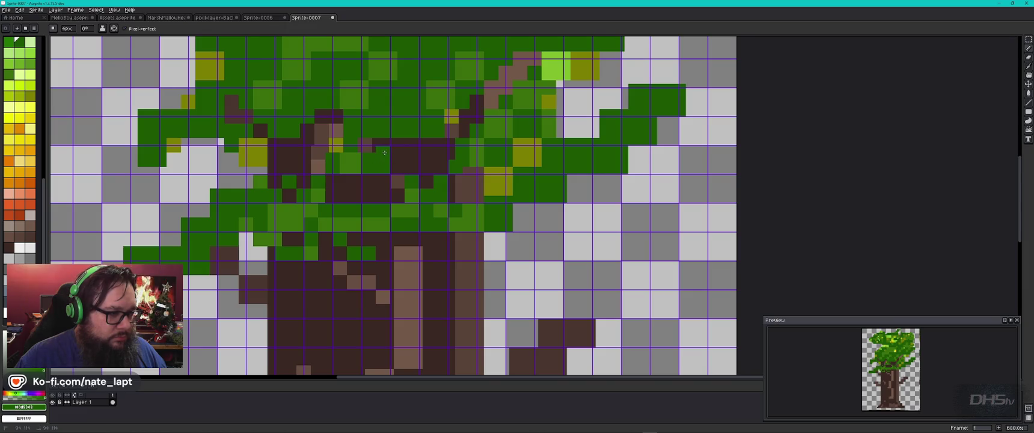
{"action": "left_click_drag", "start_coordinate": [380, 145], "coordinate": [399, 147]}
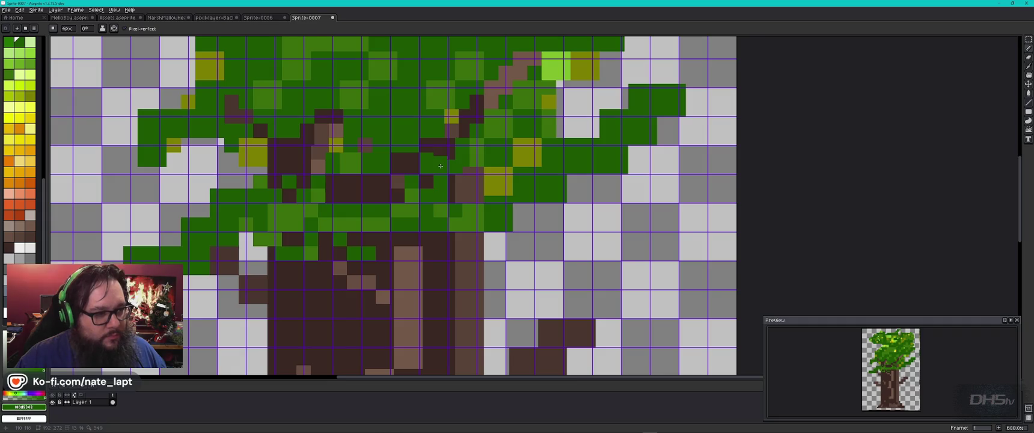
{"action": "left_click_drag", "start_coordinate": [443, 153], "coordinate": [425, 151]}
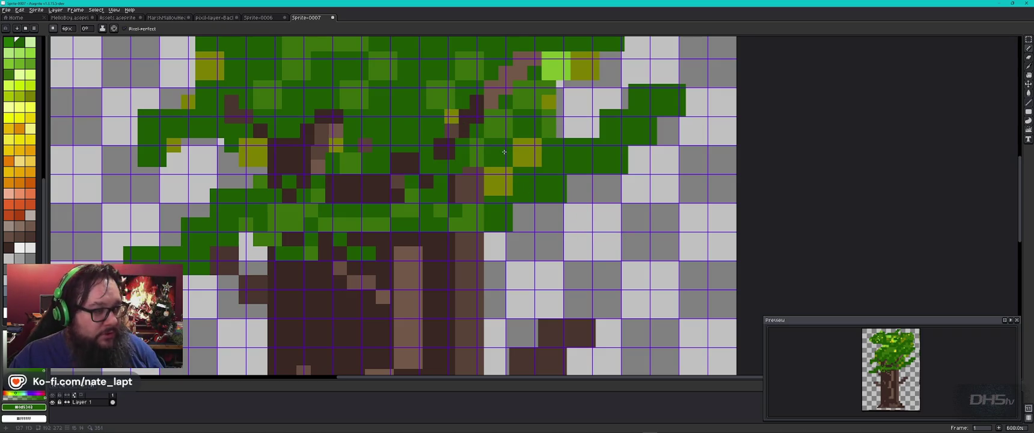
{"action": "scroll", "coordinate": [378, 190], "scroll_direction": "down", "scroll_amount": 1}
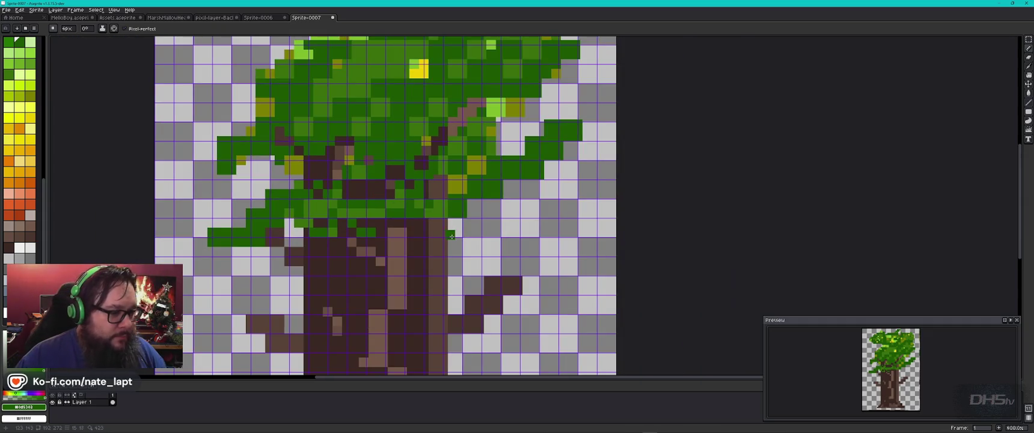
{"action": "scroll", "coordinate": [398, 256], "scroll_direction": "up", "scroll_amount": 6}
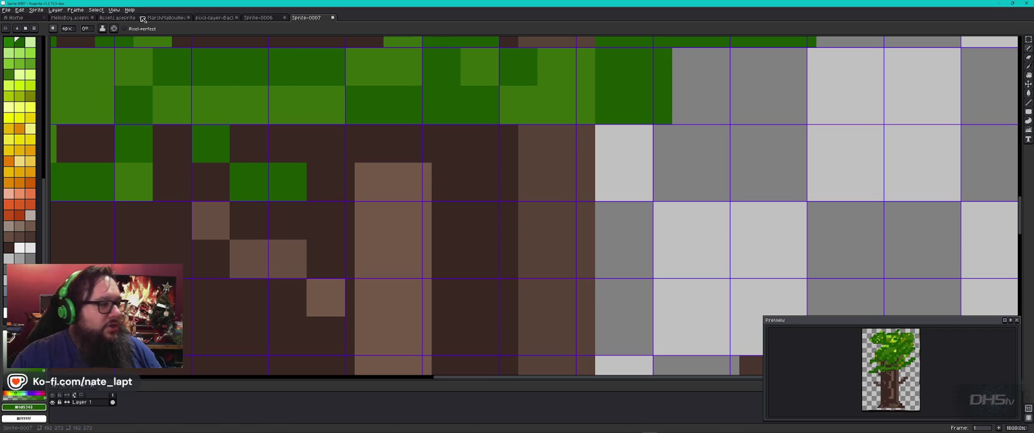
Set the canvas grid size to 16x16.
{"action": "left_click", "coordinate": [58, 10]}
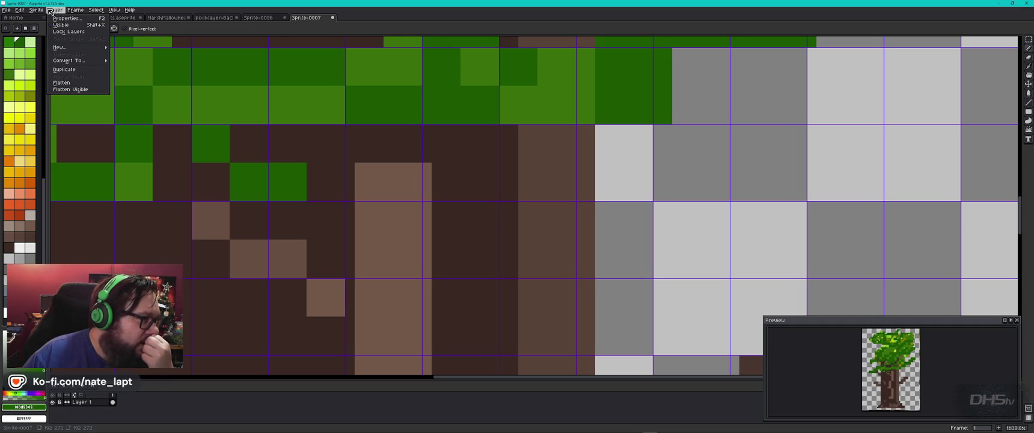
{"action": "mouse_move", "coordinate": [118, 12]}
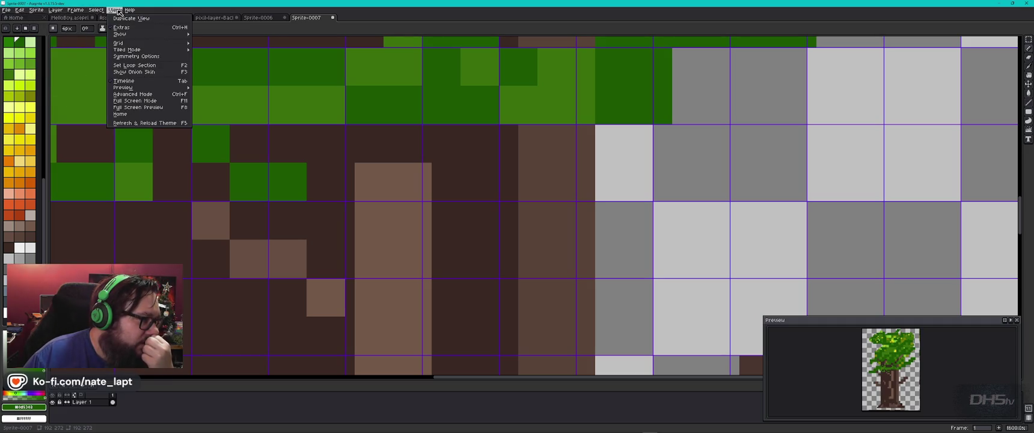
{"action": "mouse_move", "coordinate": [169, 89]}
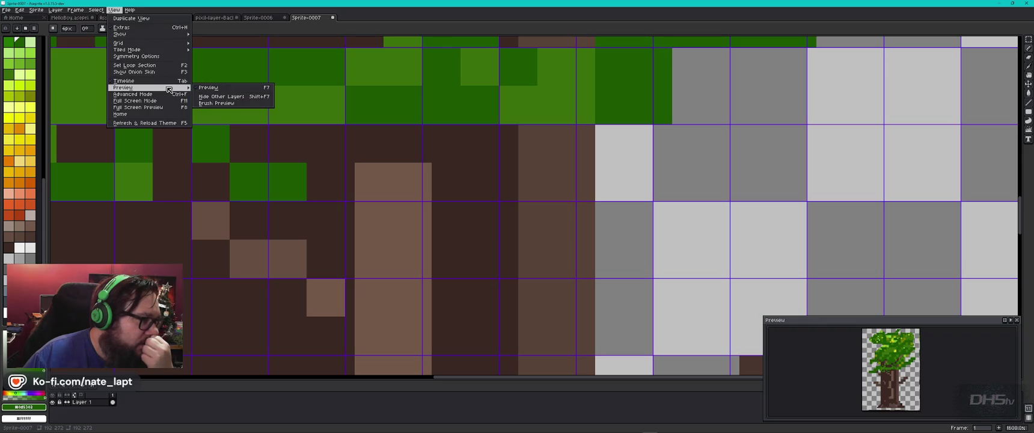
{"action": "mouse_move", "coordinate": [167, 45]}
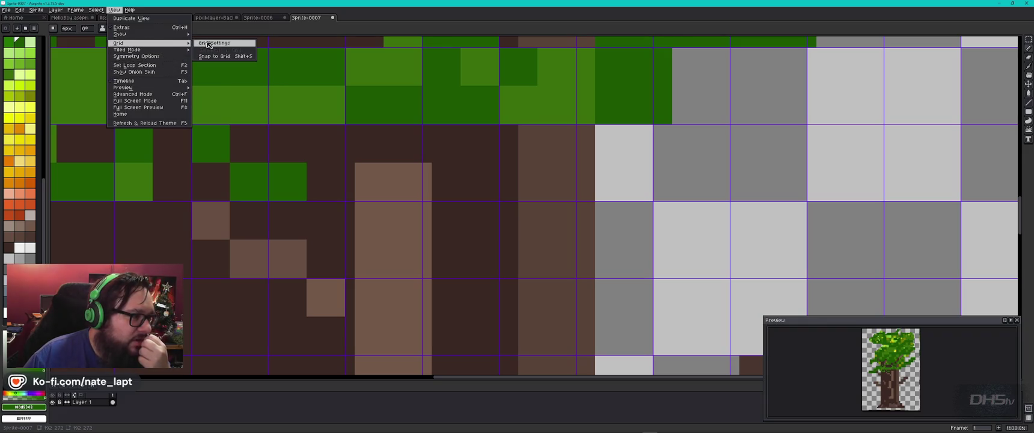
{"action": "left_click", "coordinate": [235, 44]}
{"action": "left_click", "coordinate": [502, 220]}
{"action": "key", "text": "BackSpace"}
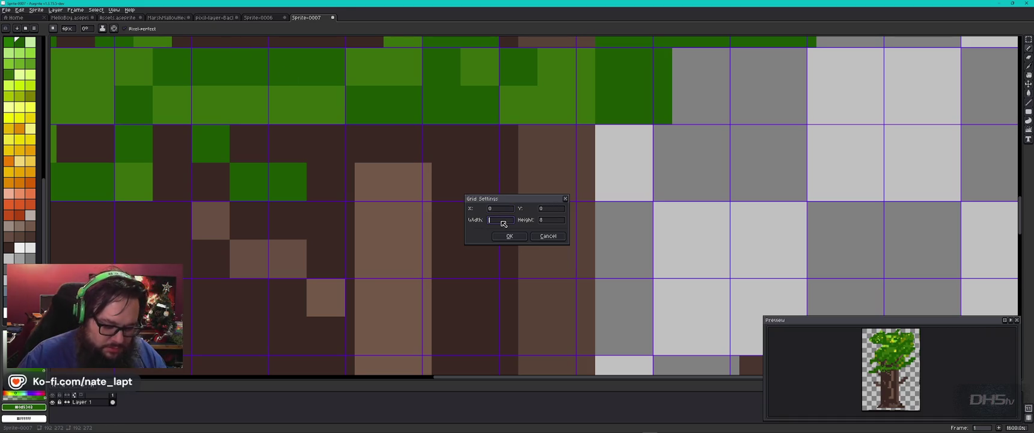
{"action": "type", "text": "16"}
{"action": "left_click", "coordinate": [508, 236]}
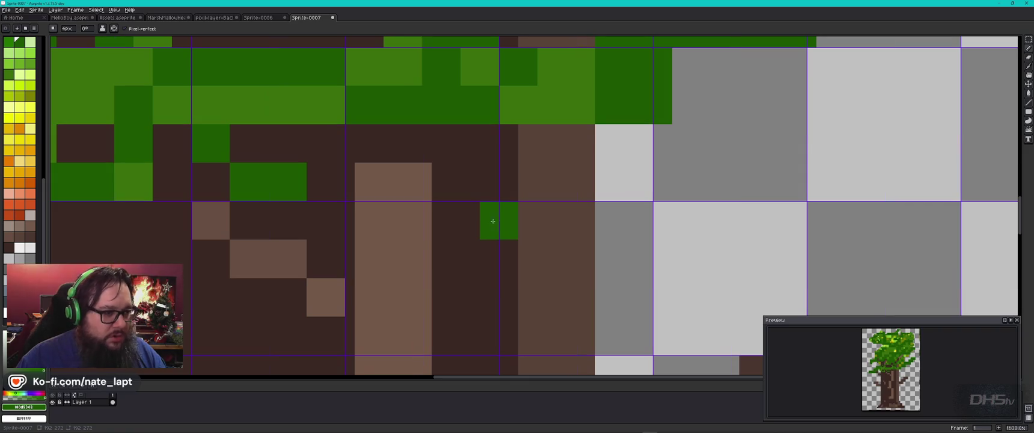
{"action": "scroll", "coordinate": [492, 220], "scroll_direction": "down", "scroll_amount": 3}
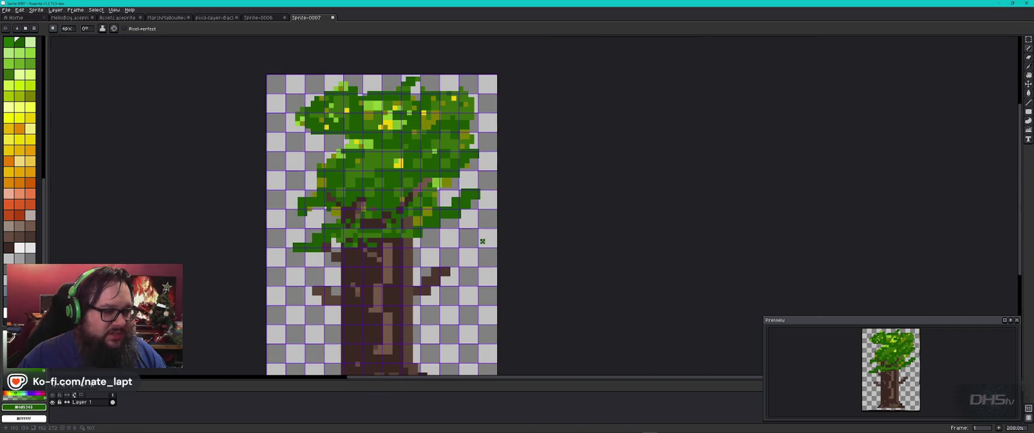
Refine the canvas grid to 8x8 cells.
{"action": "left_click", "coordinate": [114, 10]}
{"action": "mouse_move", "coordinate": [130, 9]}
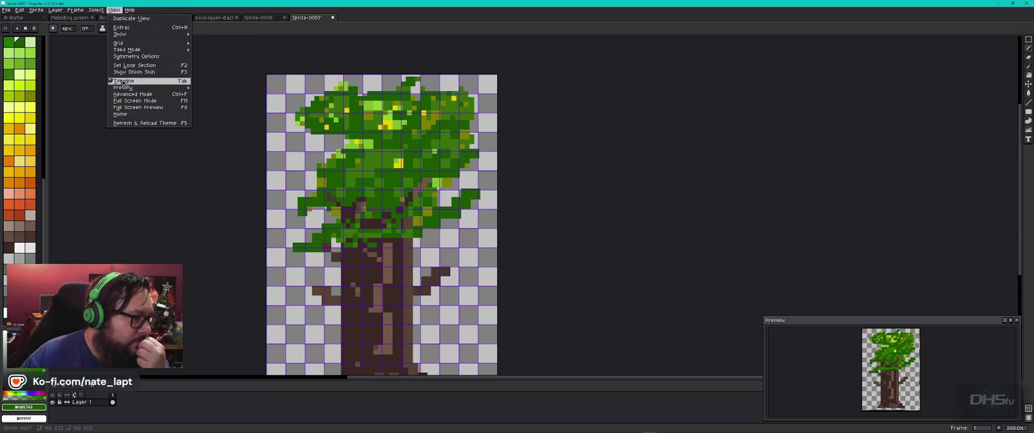
{"action": "mouse_move", "coordinate": [146, 43]}
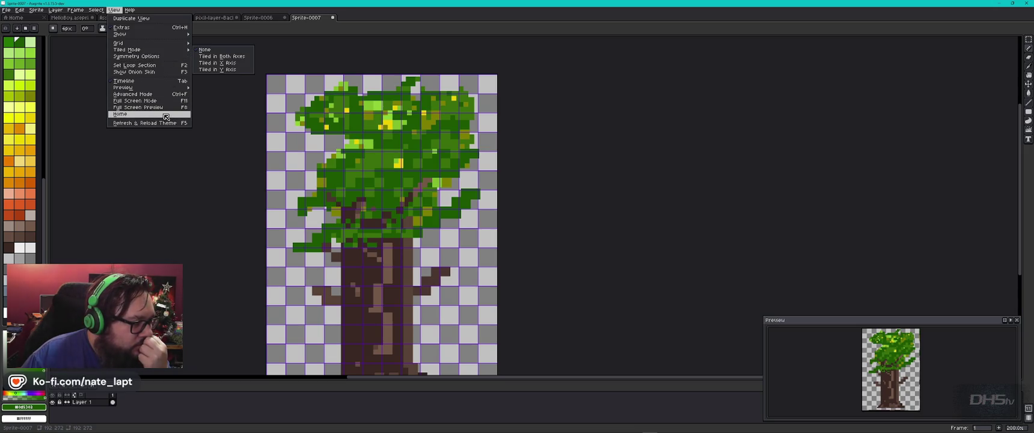
{"action": "mouse_move", "coordinate": [151, 90]}
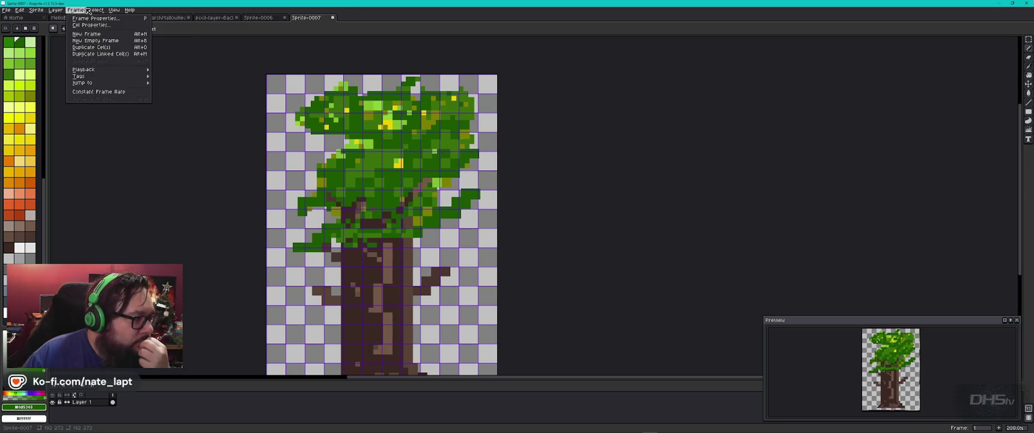
{"action": "scroll", "coordinate": [321, 153], "scroll_direction": "down", "scroll_amount": 2}
{"action": "scroll", "coordinate": [358, 176], "scroll_direction": "up", "scroll_amount": 3}
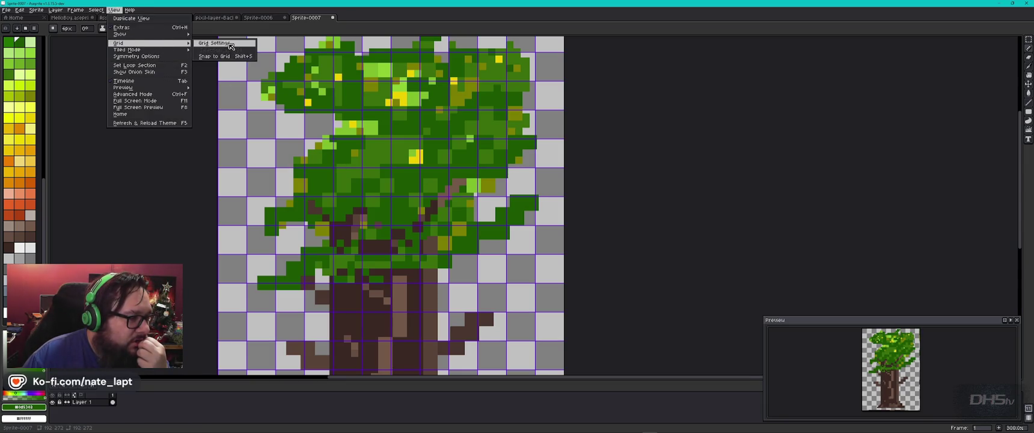
{"action": "left_click", "coordinate": [229, 43]}
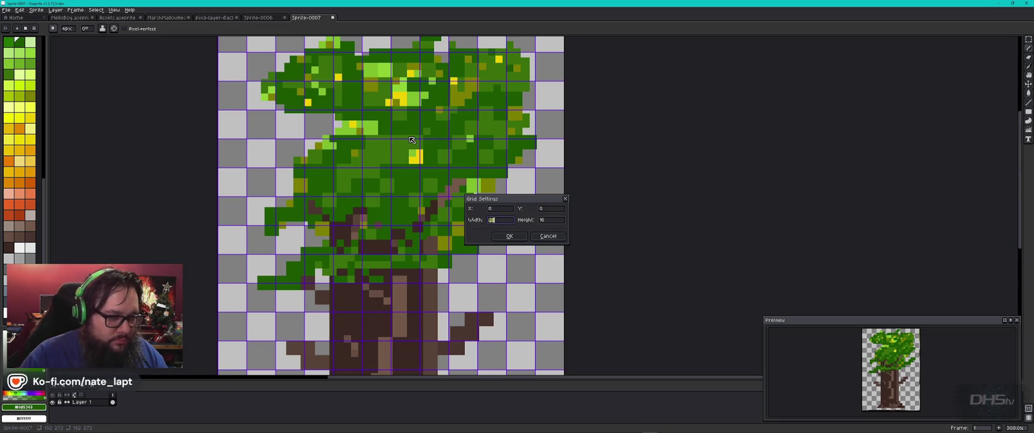
{"action": "type", "text": "8"}
{"action": "key", "text": "Return"}
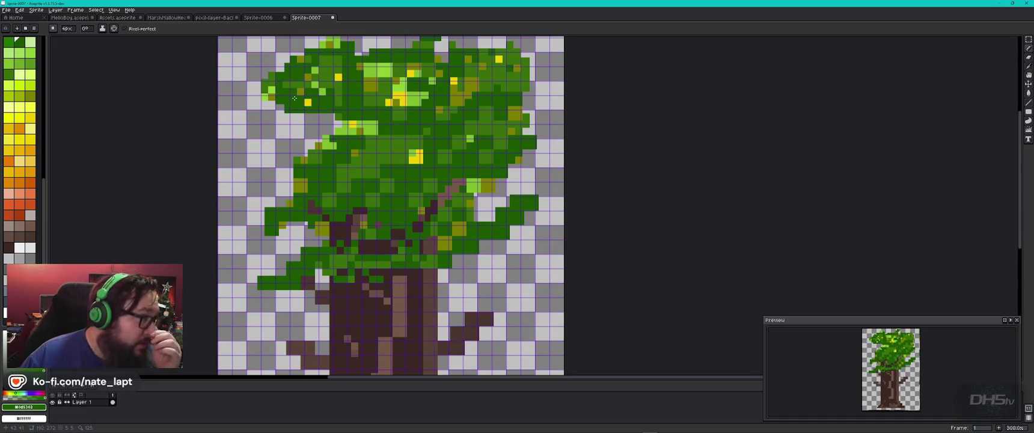
Select the whole canvas, shift the tree sprite 2 pixels left, and deselect.
{"action": "key", "text": "ctrl+a"}
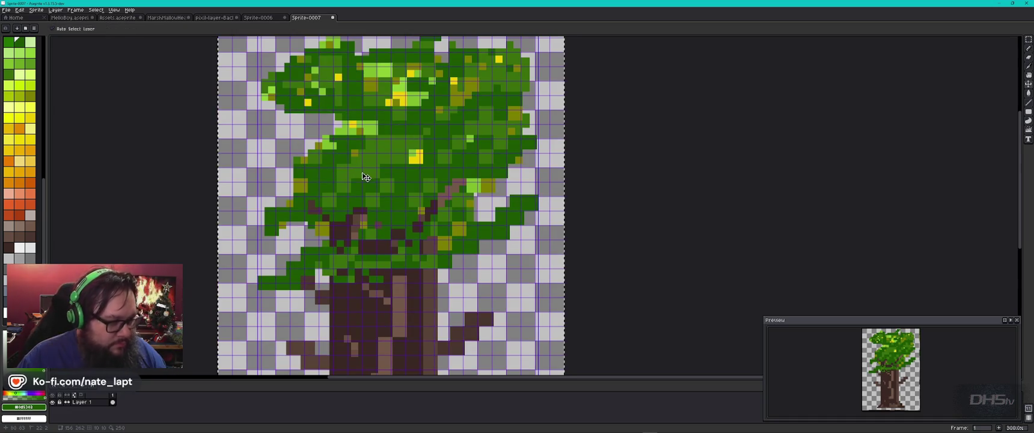
{"action": "key", "text": "Left"}
{"action": "key", "text": "Left"}
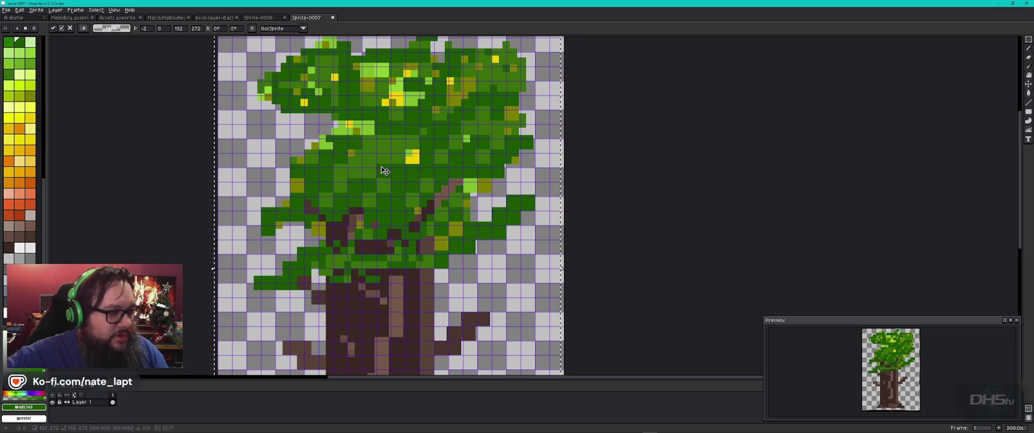
{"action": "key", "text": "ctrl+d"}
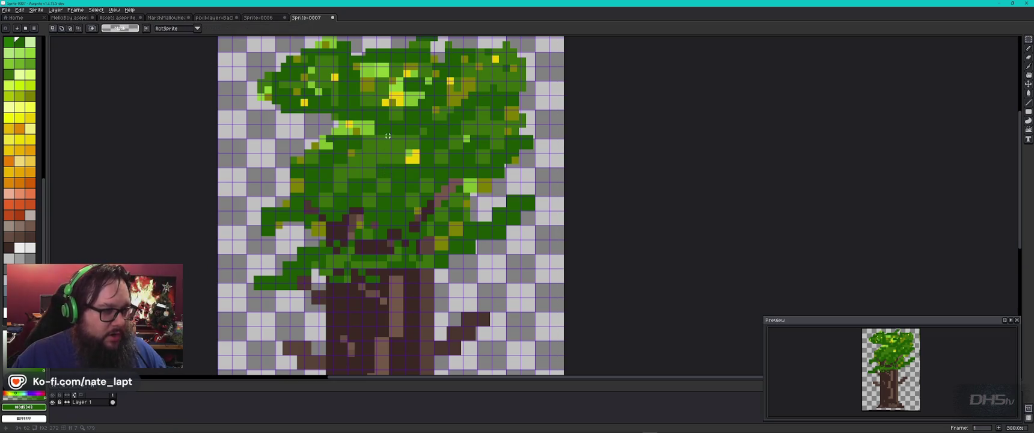
{"action": "scroll", "coordinate": [387, 129], "scroll_direction": "up", "scroll_amount": 3}
{"action": "key", "text": "alt"}
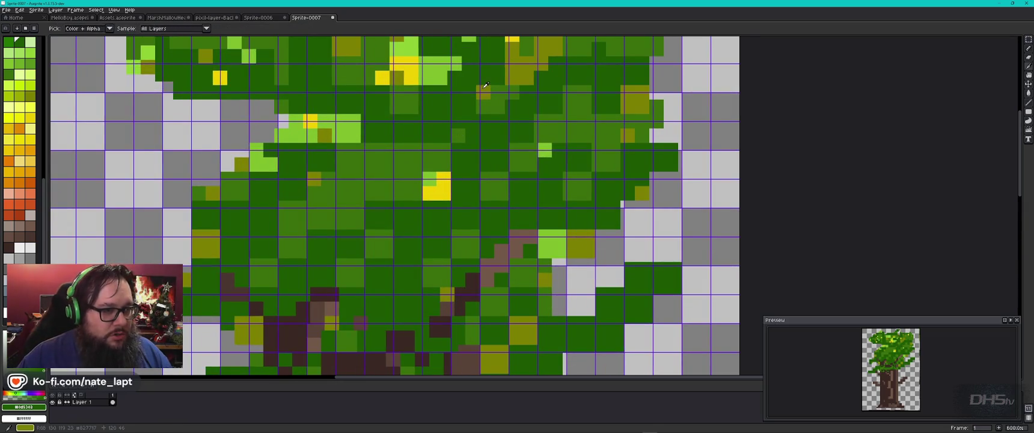
Sample olive, dark and medium greens from the canopy and pan up to its top.
{"action": "key", "text": "alt"}
{"action": "left_click", "coordinate": [490, 91], "text": "alt"}
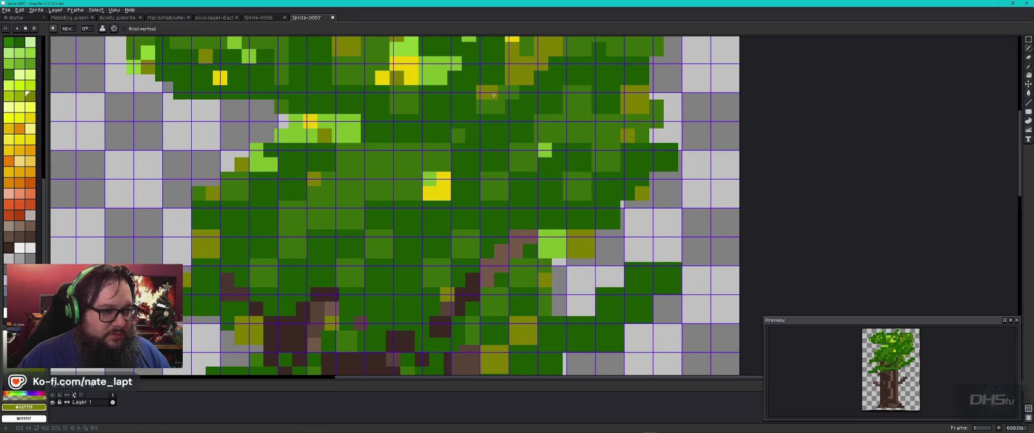
{"action": "left_click", "coordinate": [475, 92], "text": "alt"}
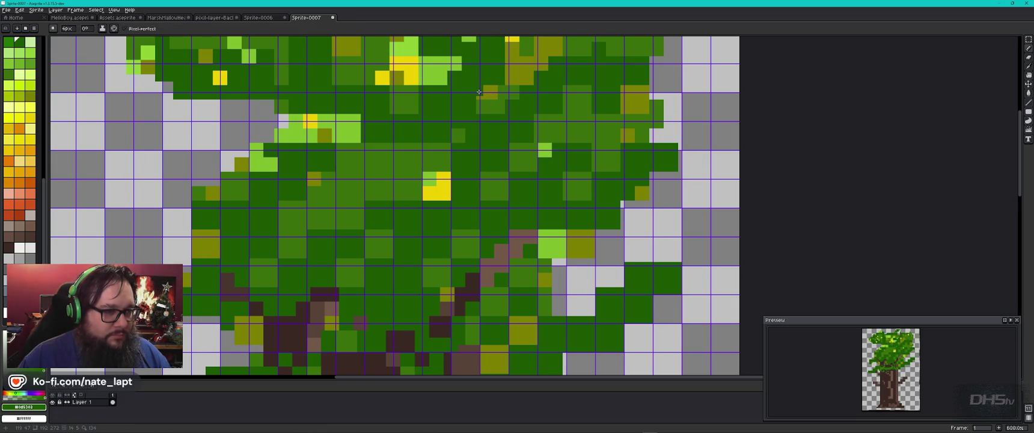
{"action": "left_click", "coordinate": [491, 104], "text": "alt"}
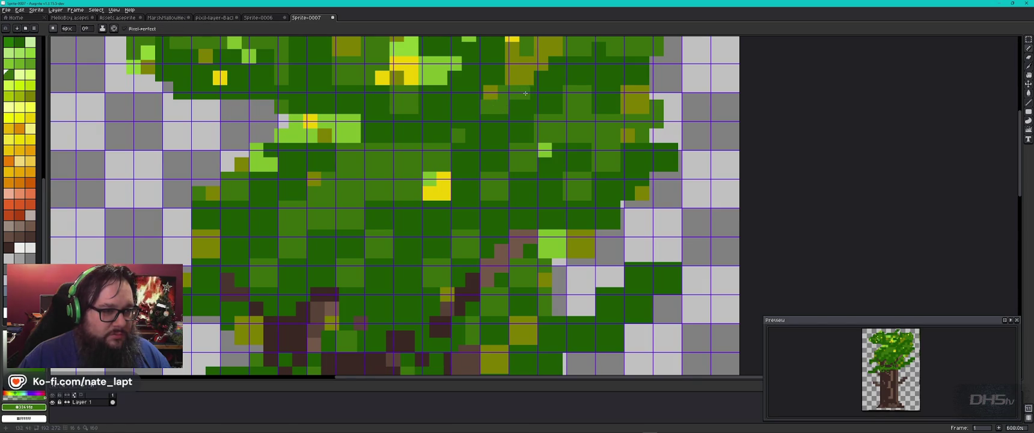
{"action": "left_click_drag", "start_coordinate": [593, 69], "coordinate": [570, 156]}
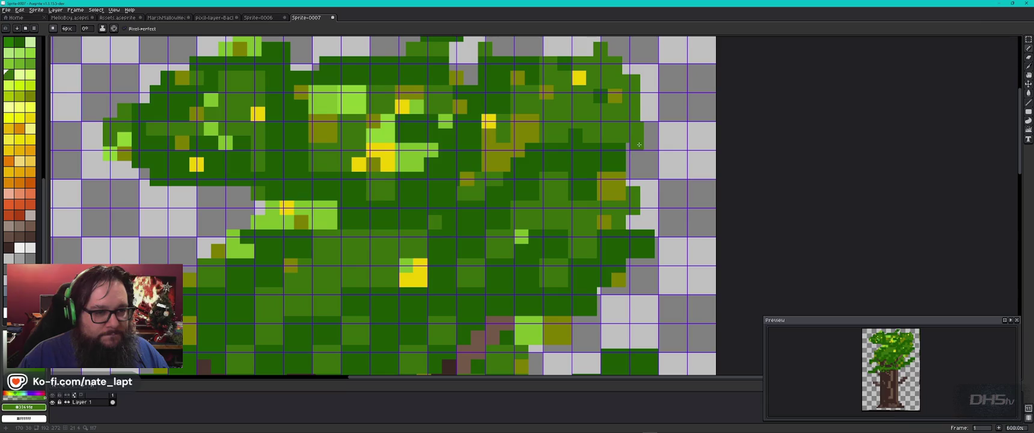
Erase the stray green pixels at the canopy's right edge with a 4px eraser, restoring one pixel.
{"action": "key", "text": "e"}
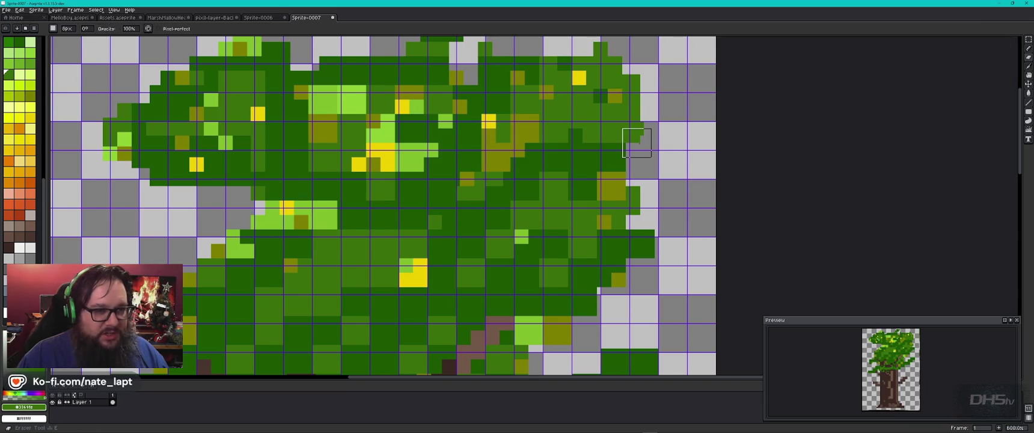
{"action": "key", "text": "v"}
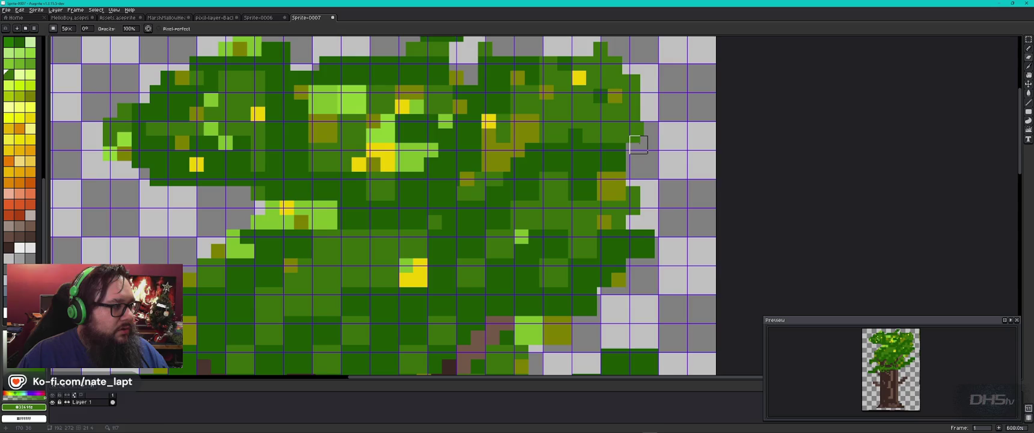
{"action": "key", "text": "e"}
{"action": "key", "text": "minus"}
{"action": "left_click", "coordinate": [637, 139]}
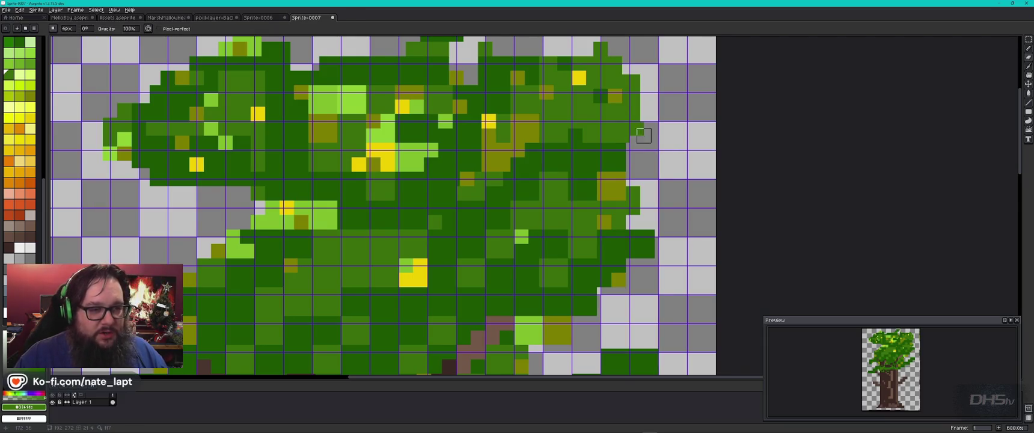
{"action": "left_click", "coordinate": [637, 128]}
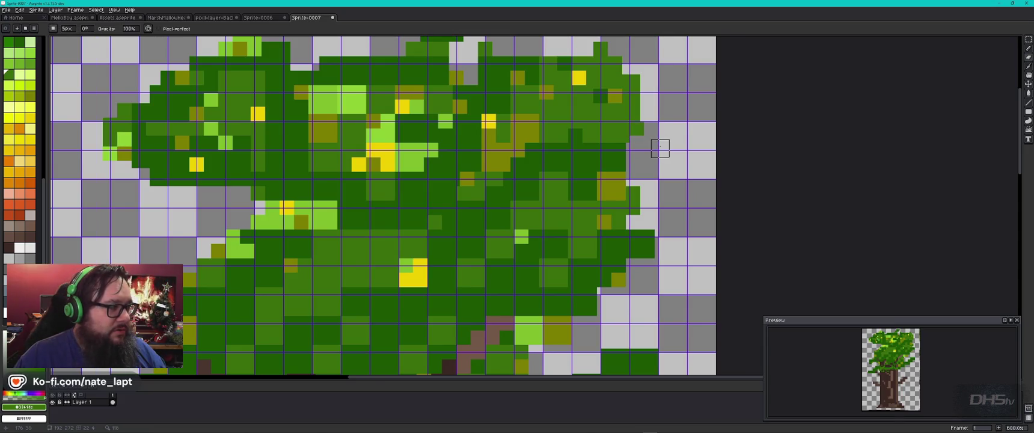
Resample the dark and medium canopy greens and bring the tree's middle into view.
{"action": "left_click", "coordinate": [623, 143], "text": "alt"}
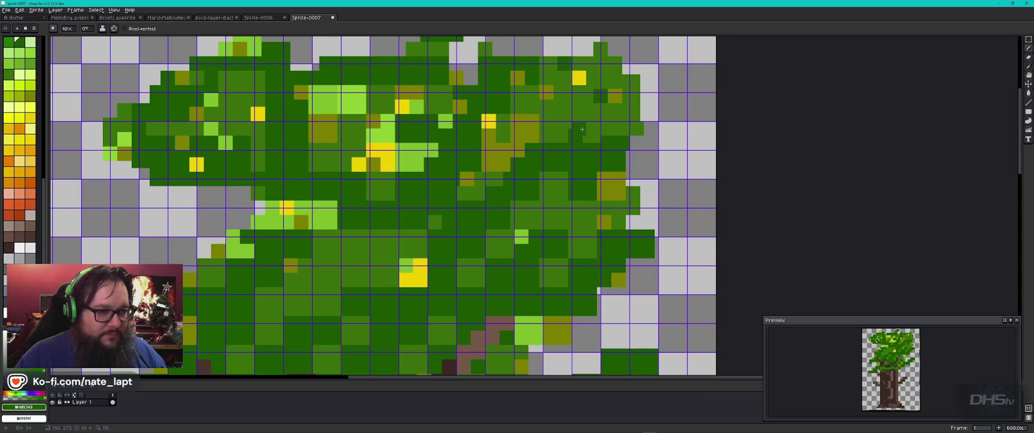
{"action": "left_click", "coordinate": [554, 131], "text": "alt"}
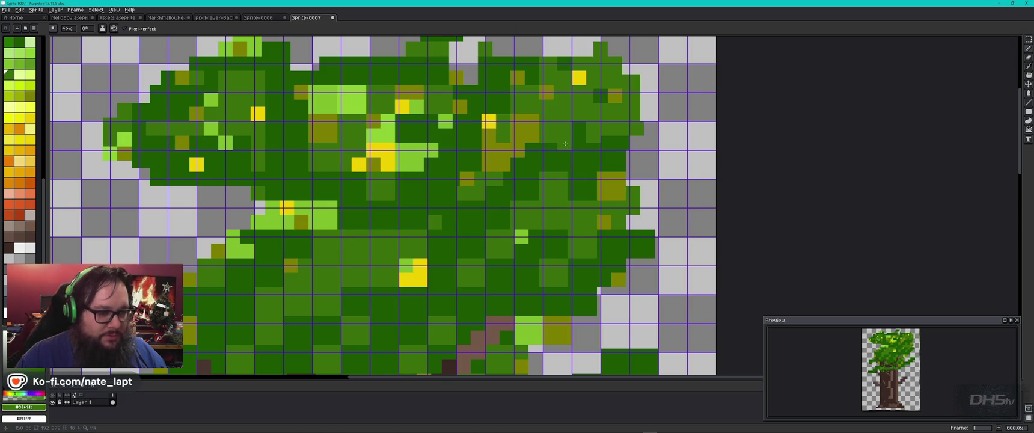
{"action": "left_click", "coordinate": [567, 145], "text": "alt"}
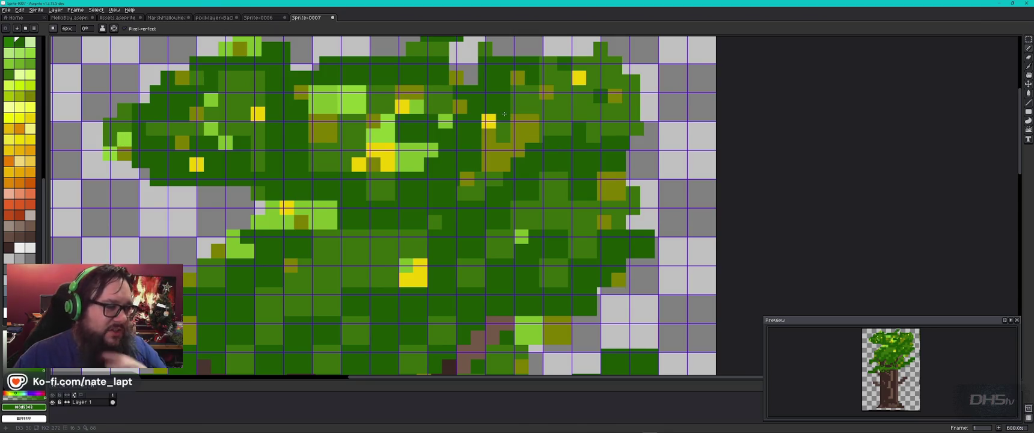
{"action": "scroll", "coordinate": [505, 112], "scroll_direction": "down", "scroll_amount": 1}
{"action": "left_click_drag", "start_coordinate": [436, 206], "coordinate": [507, 86]}
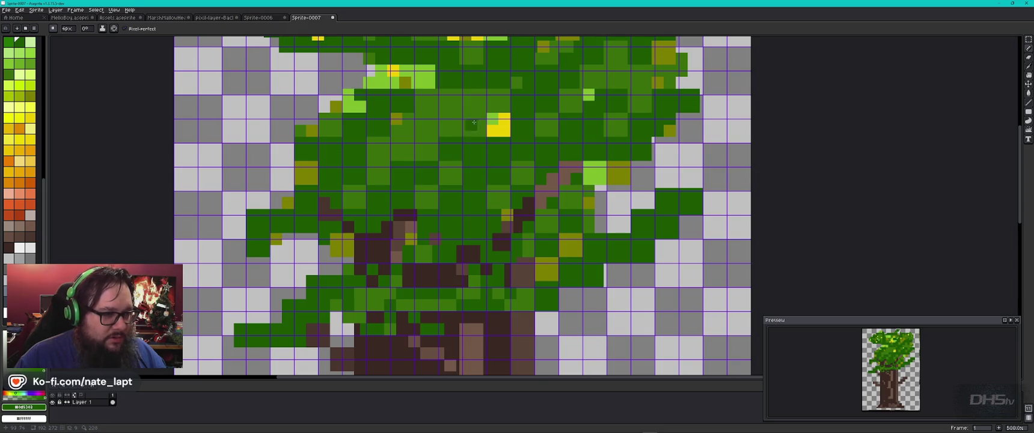
{"action": "scroll", "coordinate": [425, 193], "scroll_direction": "down", "scroll_amount": 3}
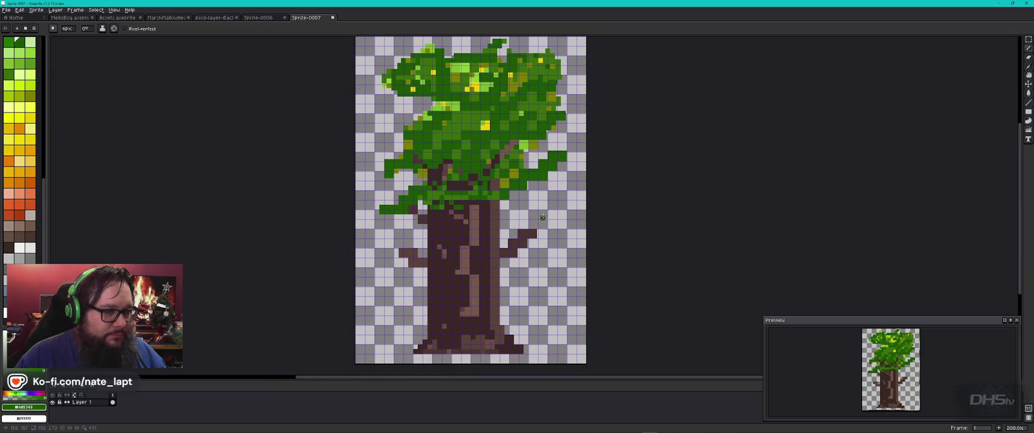
Recolour the yellow highlight block's corners medium green and its lower pixels olive.
{"action": "scroll", "coordinate": [485, 124], "scroll_direction": "up", "scroll_amount": 4}
{"action": "left_click", "coordinate": [485, 138], "text": "alt"}
{"action": "left_click", "coordinate": [482, 135]}
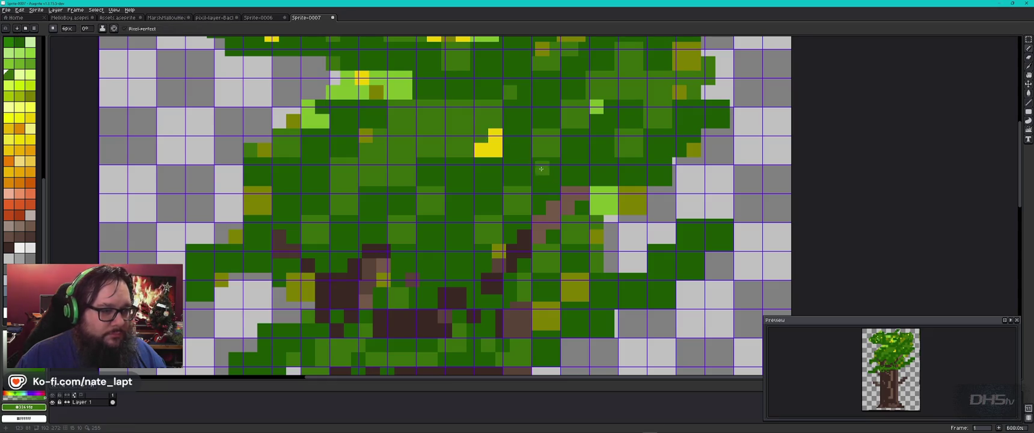
{"action": "left_click", "coordinate": [498, 248], "text": "alt"}
{"action": "left_click", "coordinate": [495, 150]}
{"action": "left_click", "coordinate": [485, 150]}
Pick the dark green and dot pixels along the canopy's left edge.
{"action": "scroll", "coordinate": [499, 240], "scroll_direction": "down", "scroll_amount": 3}
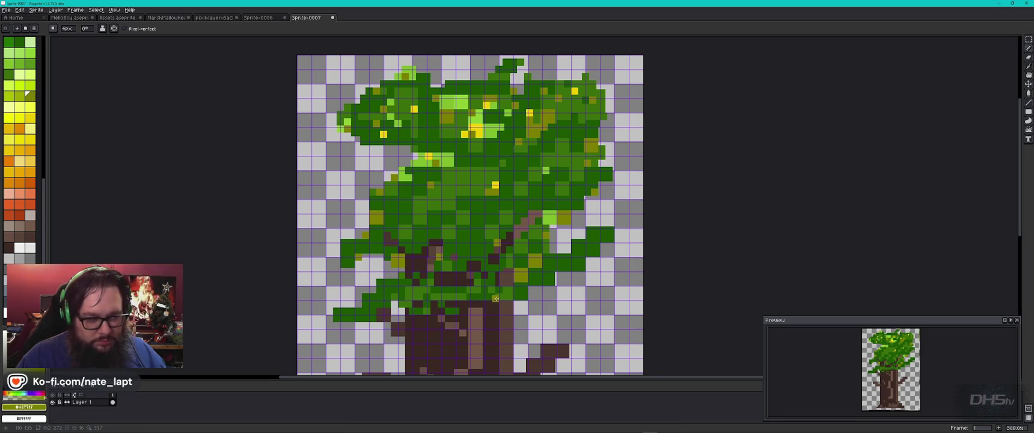
{"action": "key", "text": "v"}
{"action": "key", "text": "b"}
{"action": "left_click", "coordinate": [365, 223], "text": "alt"}
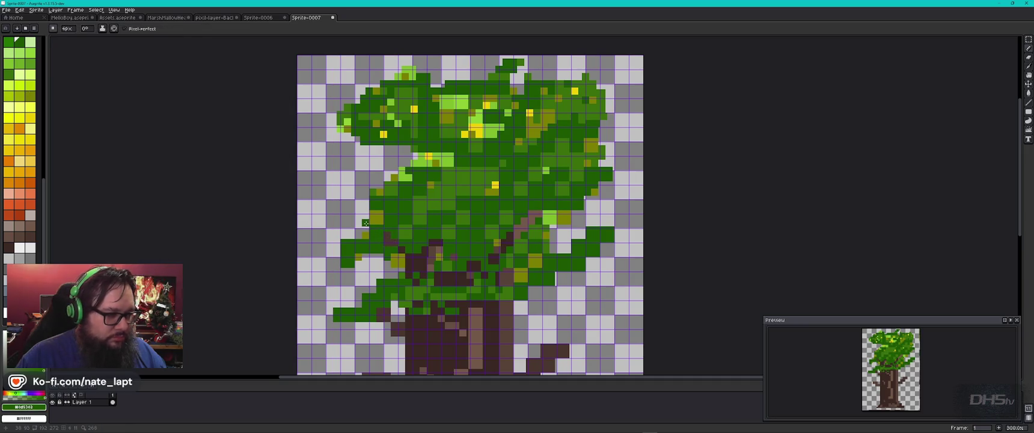
{"action": "scroll", "coordinate": [366, 226], "scroll_direction": "up", "scroll_amount": 3}
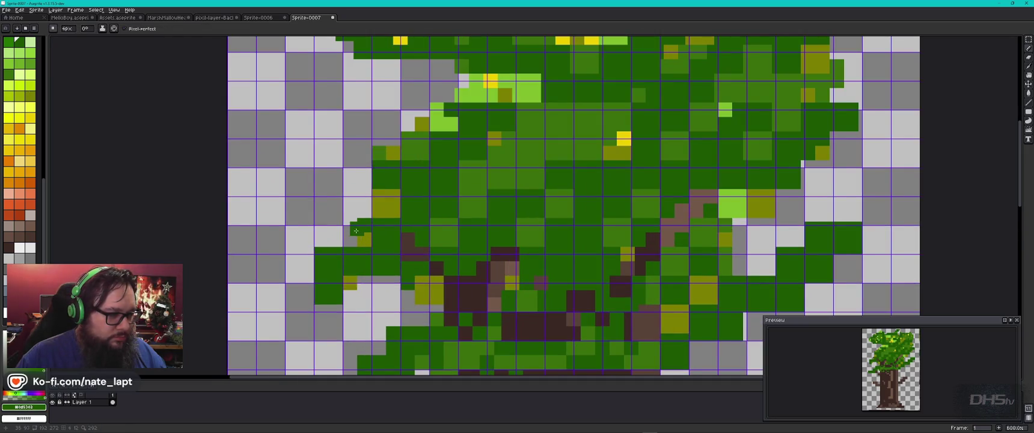
{"action": "left_click", "coordinate": [353, 225]}
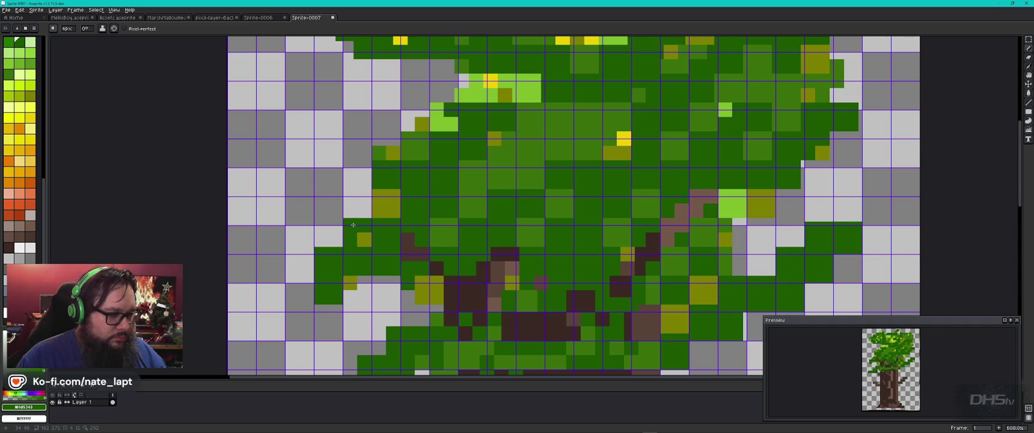
{"action": "left_click", "coordinate": [351, 211]}
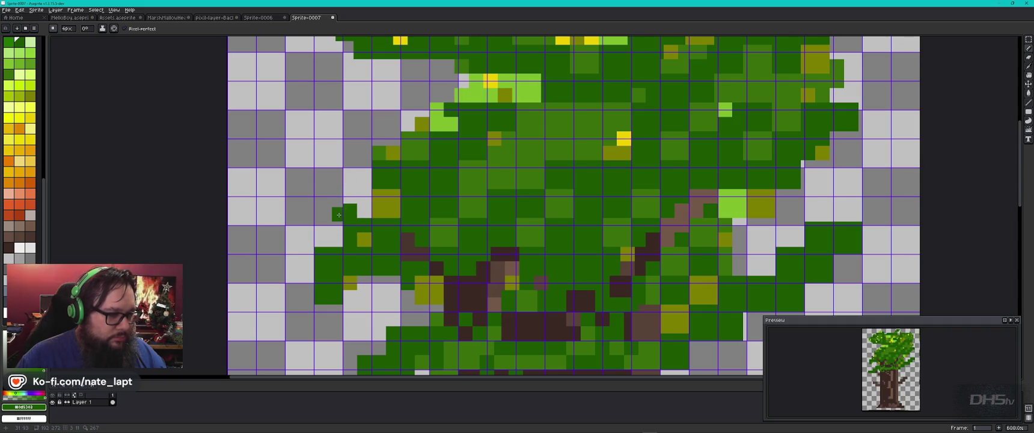
{"action": "left_click", "coordinate": [339, 226]}
Extend the canopy's left edge downward and upward in dark green, redoing one pixel.
{"action": "left_click", "coordinate": [337, 242]}
{"action": "left_click", "coordinate": [321, 240]}
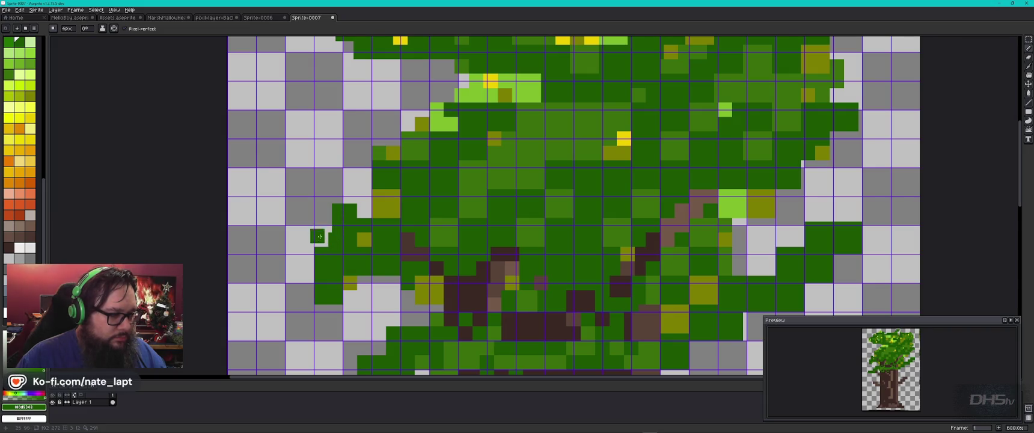
{"action": "left_click", "coordinate": [324, 226]}
{"action": "key", "text": "ctrl+z"}
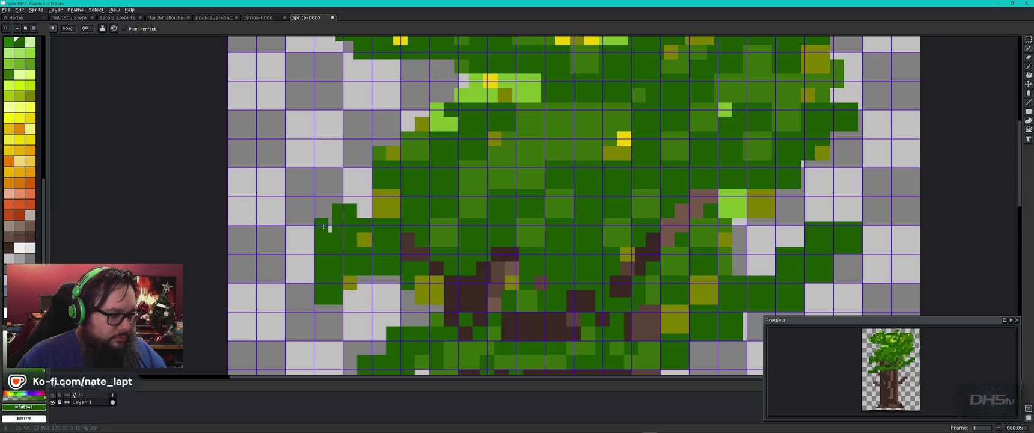
{"action": "left_click", "coordinate": [325, 211]}
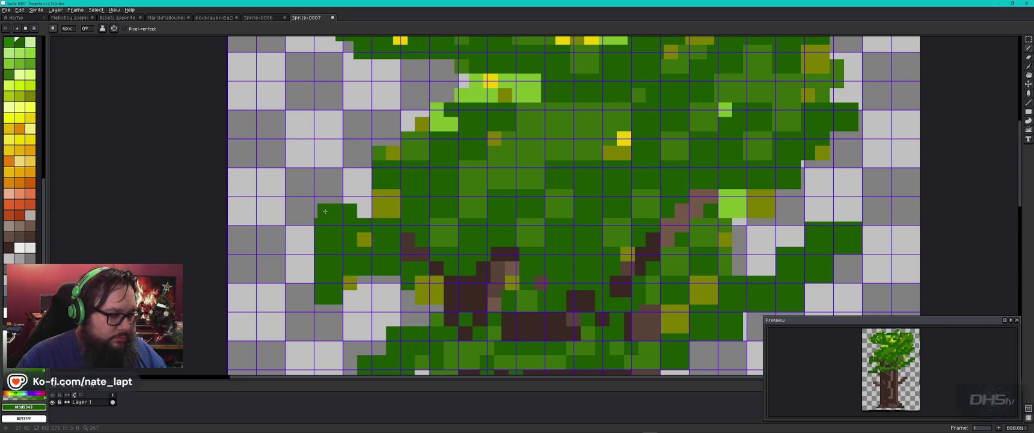
{"action": "left_click_drag", "start_coordinate": [364, 214], "coordinate": [366, 200]}
{"action": "left_click", "coordinate": [362, 182]}
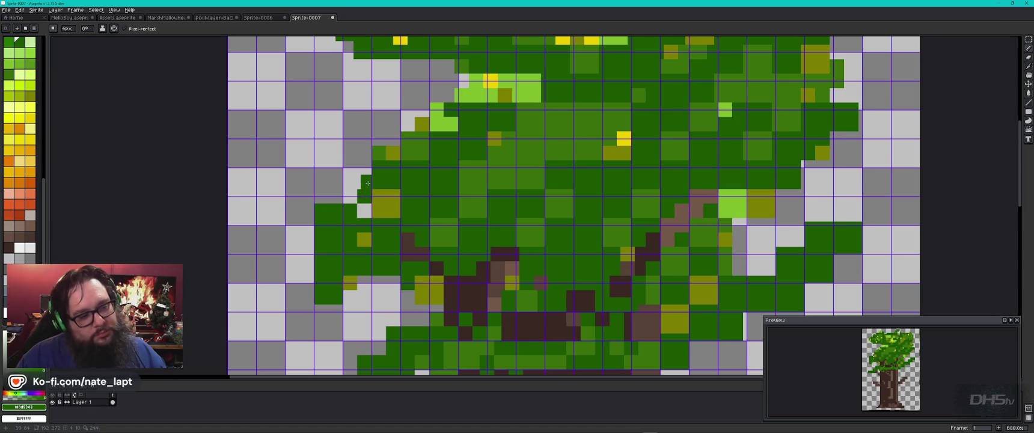
{"action": "left_click", "coordinate": [350, 183]}
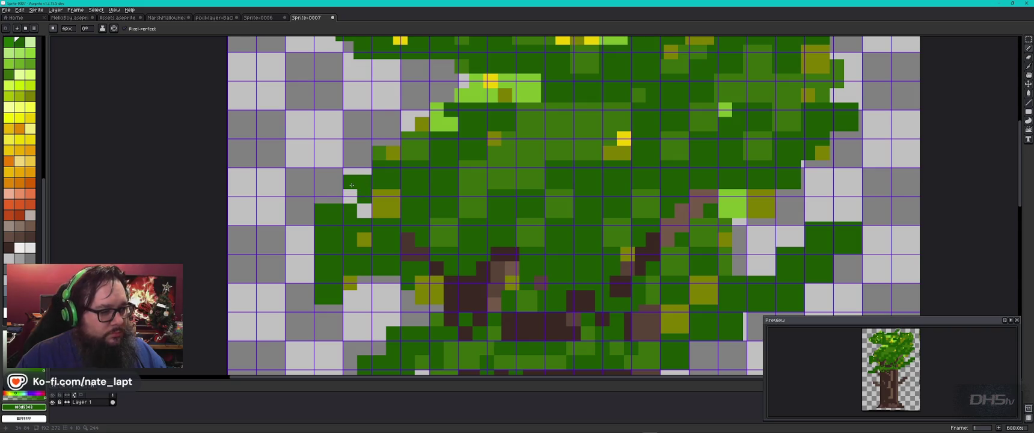
Fill gaps along the canopy's left edge with olive and medium green pixels.
{"action": "left_click", "coordinate": [352, 197], "text": "alt"}
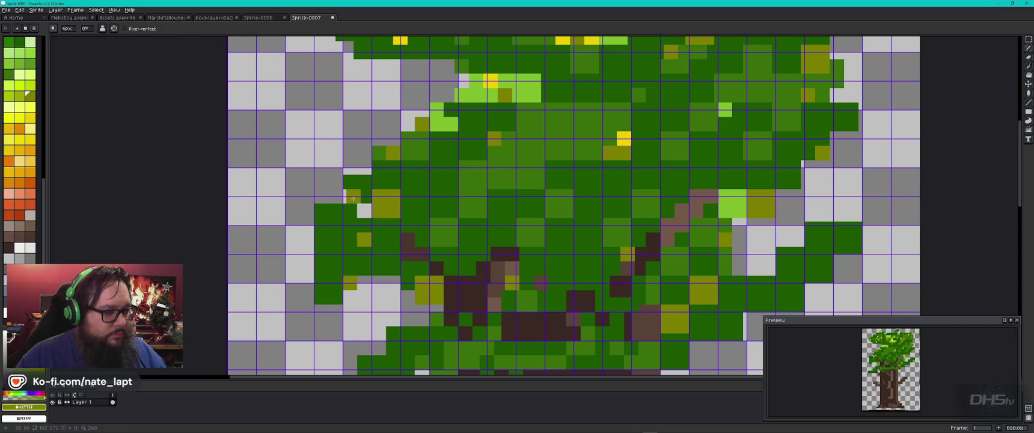
{"action": "left_click", "coordinate": [419, 144], "text": "alt"}
{"action": "left_click", "coordinate": [332, 197]}
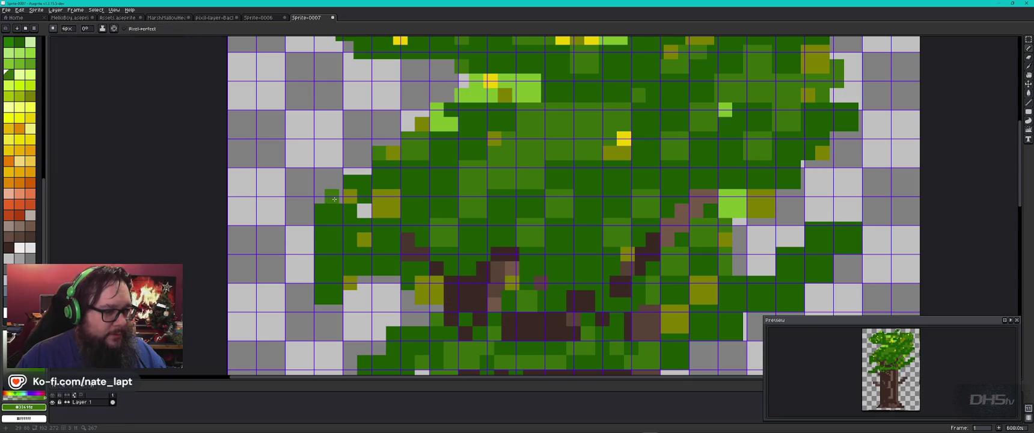
{"action": "left_click", "coordinate": [336, 182]}
{"action": "left_click", "coordinate": [364, 211]}
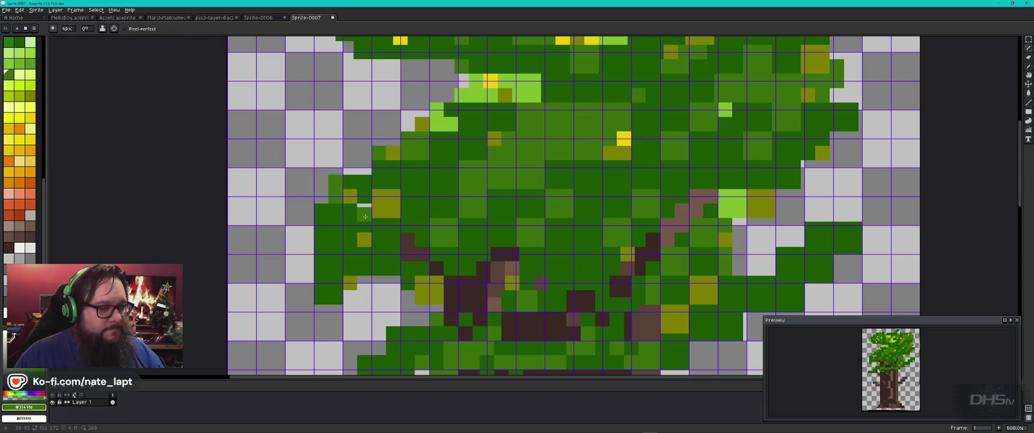
{"action": "left_click", "coordinate": [388, 146]}
{"action": "left_click_drag", "start_coordinate": [389, 139], "coordinate": [373, 138]}
Add a dark-green row along the canopy edge and fill the grey gap between foliage areas.
{"action": "left_click", "coordinate": [422, 137], "text": "alt"}
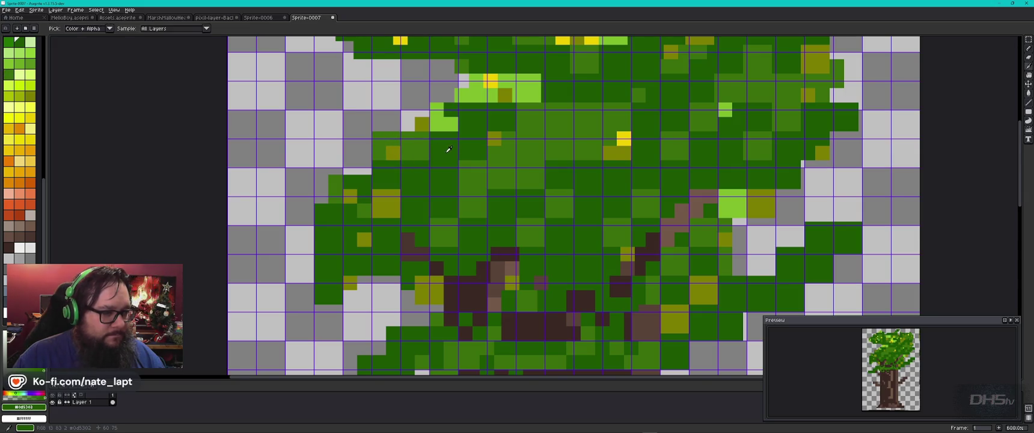
{"action": "left_click", "coordinate": [408, 123]}
{"action": "left_click_drag", "start_coordinate": [388, 125], "coordinate": [374, 125]}
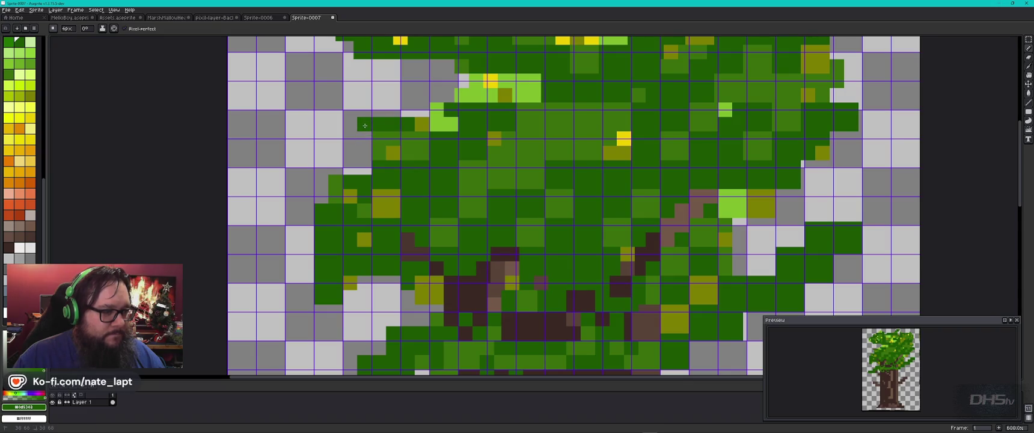
{"action": "left_click", "coordinate": [366, 181], "text": "shift"}
Paint dark-green leaves and a small leafy sprig extending out to the left.
{"action": "left_click_drag", "start_coordinate": [352, 170], "coordinate": [330, 171]}
{"action": "left_click", "coordinate": [322, 167]}
{"action": "left_click", "coordinate": [321, 196]}
{"action": "left_click", "coordinate": [321, 182]}
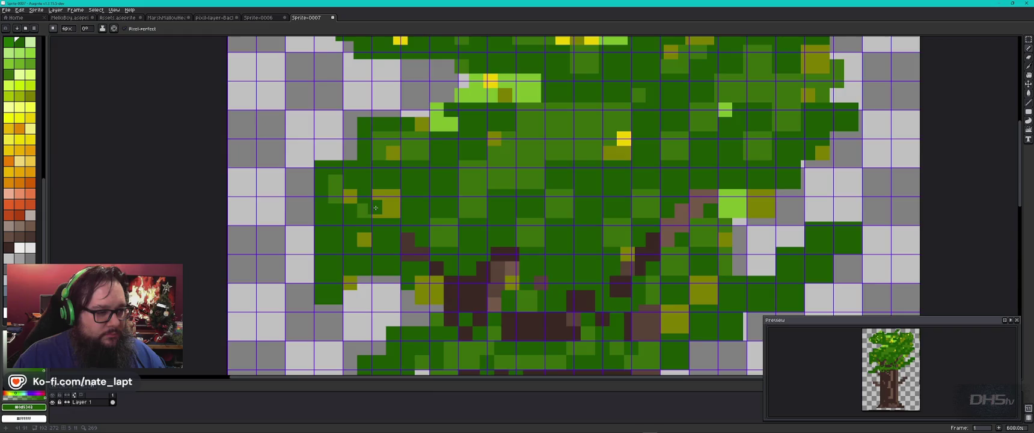
{"action": "scroll", "coordinate": [321, 202], "scroll_direction": "down", "scroll_amount": 3}
{"action": "left_click_drag", "start_coordinate": [346, 207], "coordinate": [321, 207]}
{"action": "left_click", "coordinate": [320, 213]}
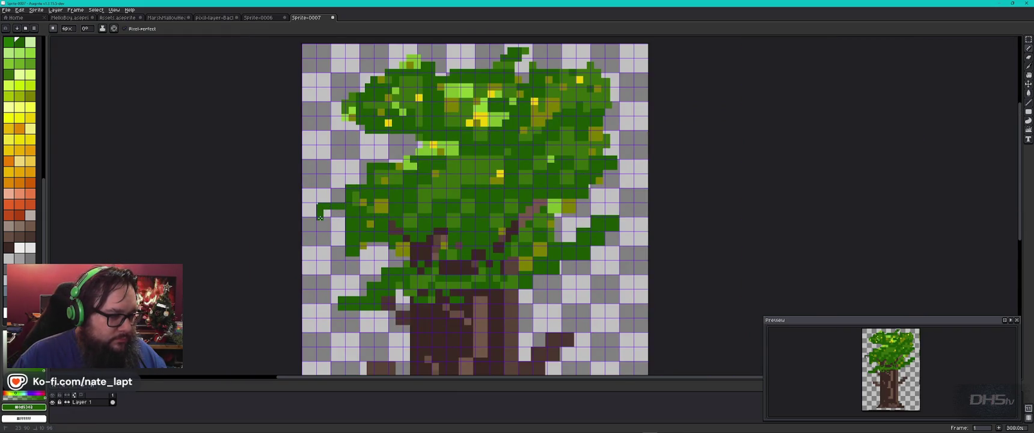
Add leaf pixels at the branch's left tip and a row of leaves beneath it.
{"action": "left_click", "coordinate": [319, 206]}
{"action": "left_click", "coordinate": [324, 214]}
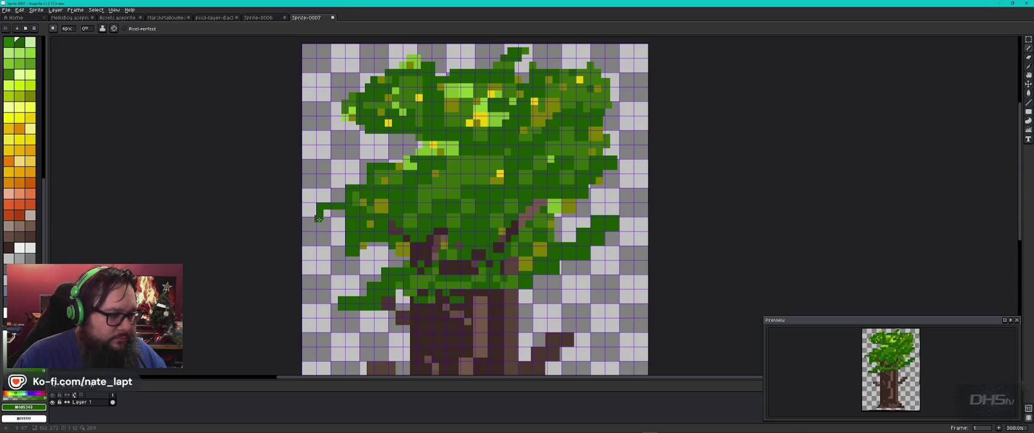
{"action": "left_click_drag", "start_coordinate": [321, 221], "coordinate": [341, 214]}
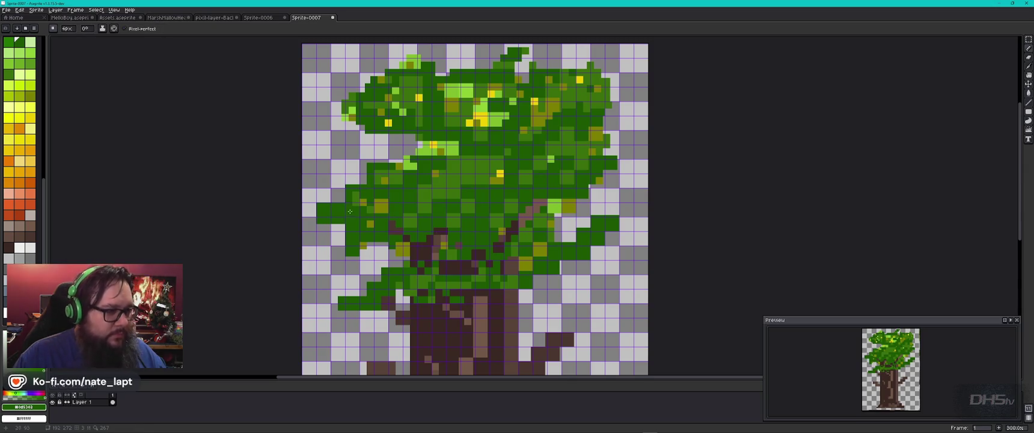
Sample the canopy greens and paint dark-green shading into the canopy.
{"action": "left_click", "coordinate": [330, 214], "text": "alt"}
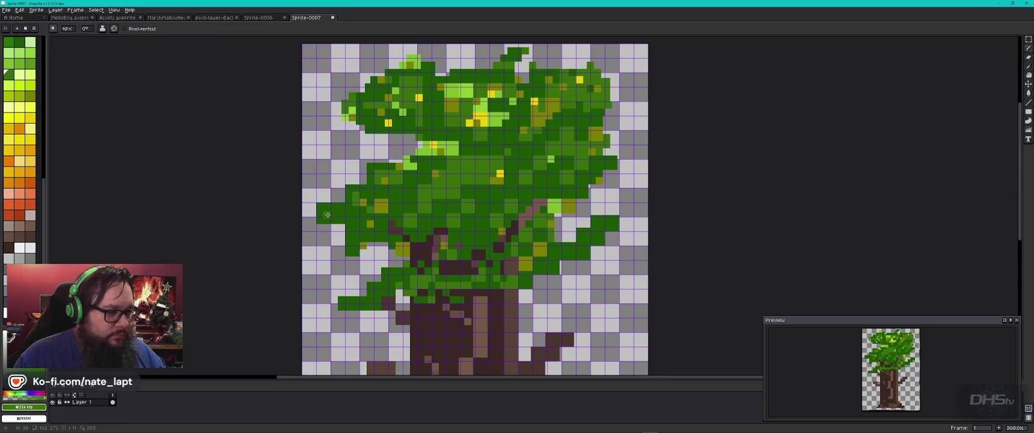
{"action": "left_click", "coordinate": [370, 223], "text": "alt"}
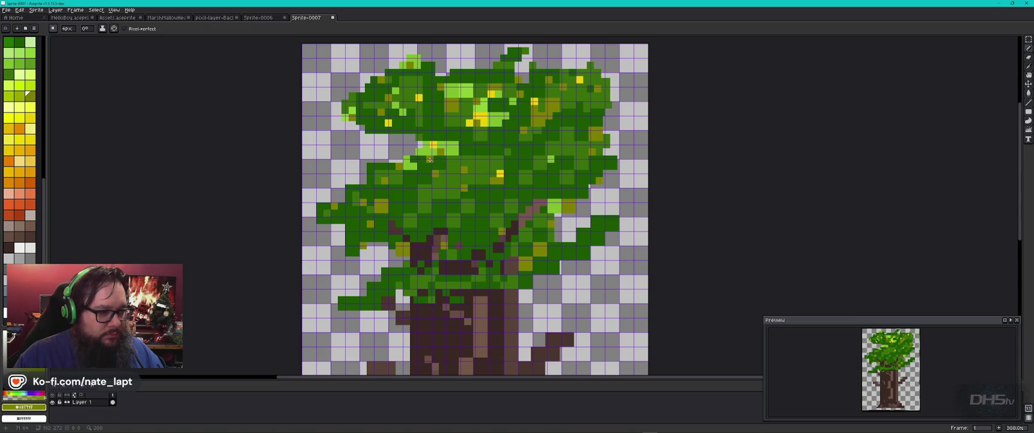
{"action": "key", "text": "i"}
{"action": "left_click", "coordinate": [435, 134], "text": "alt"}
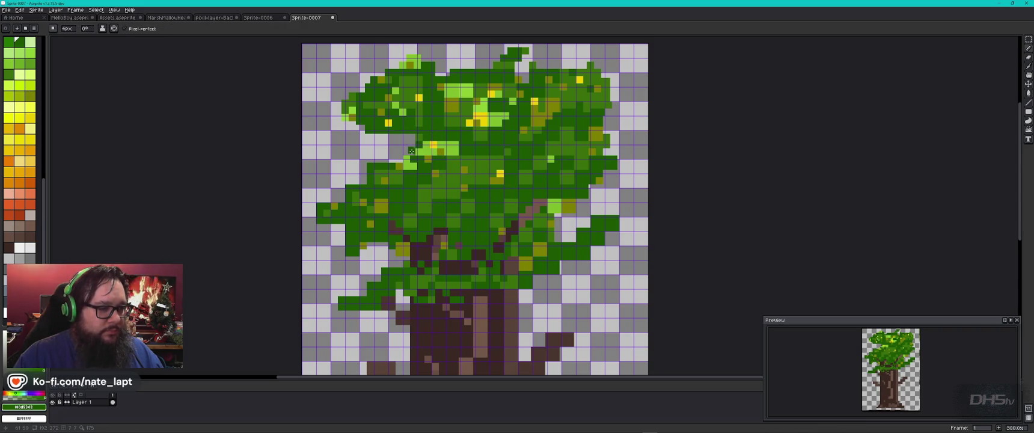
{"action": "left_click_drag", "start_coordinate": [407, 153], "coordinate": [398, 160]}
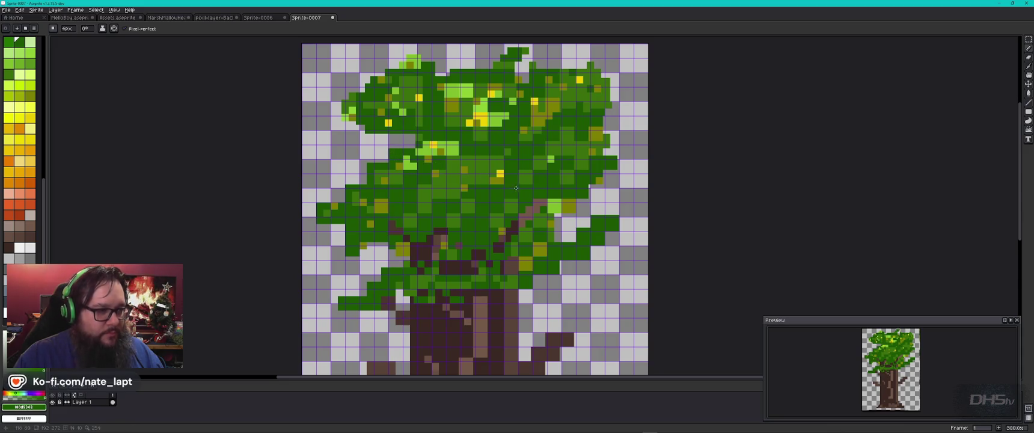
{"action": "scroll", "coordinate": [529, 248], "scroll_direction": "down", "scroll_amount": 1}
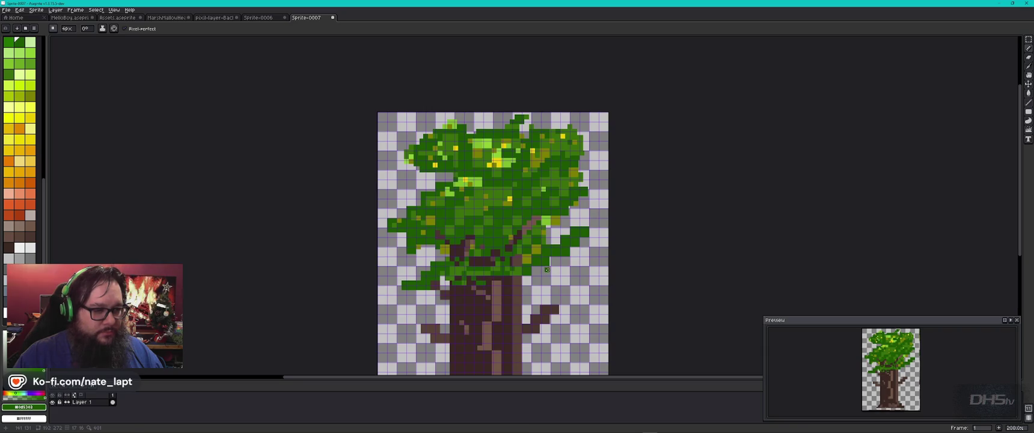
{"action": "left_click_drag", "start_coordinate": [537, 301], "coordinate": [520, 202]}
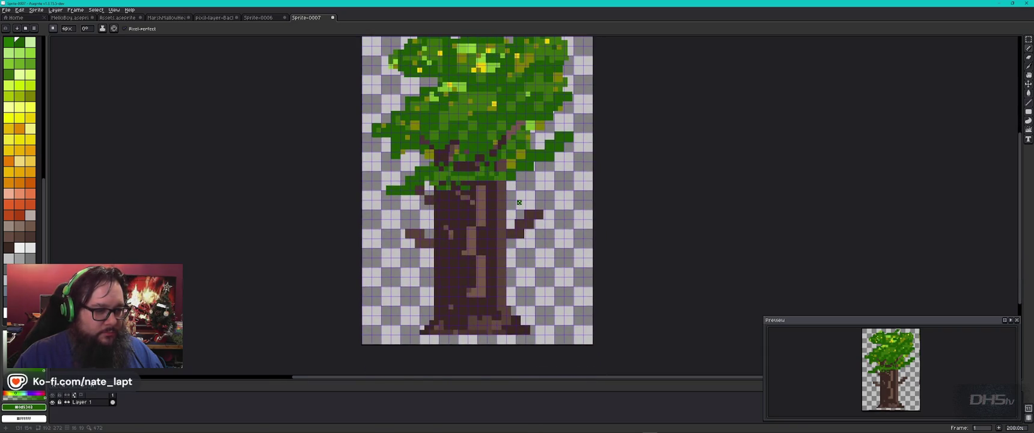
{"action": "left_click", "coordinate": [6, 10]}
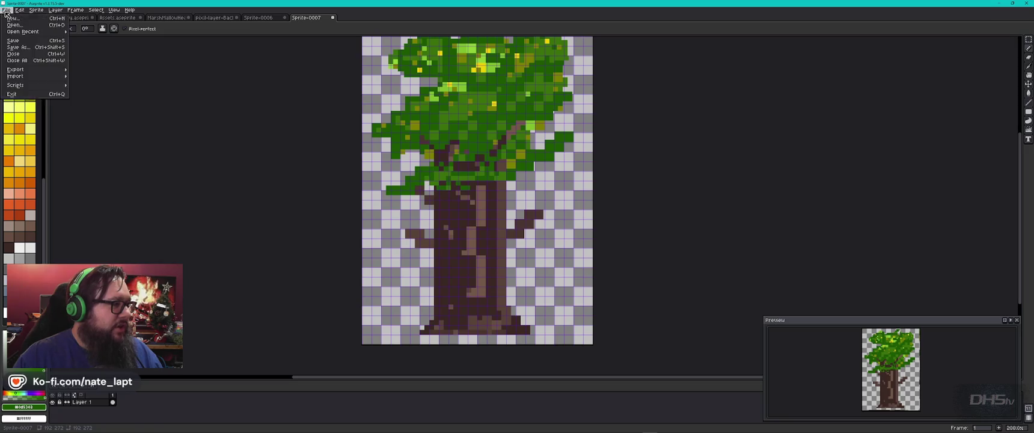
Begin Save As and create a GameDevAssets folder under Graphic Projects.
{"action": "left_click", "coordinate": [24, 47]}
{"action": "left_click", "coordinate": [664, 75]}
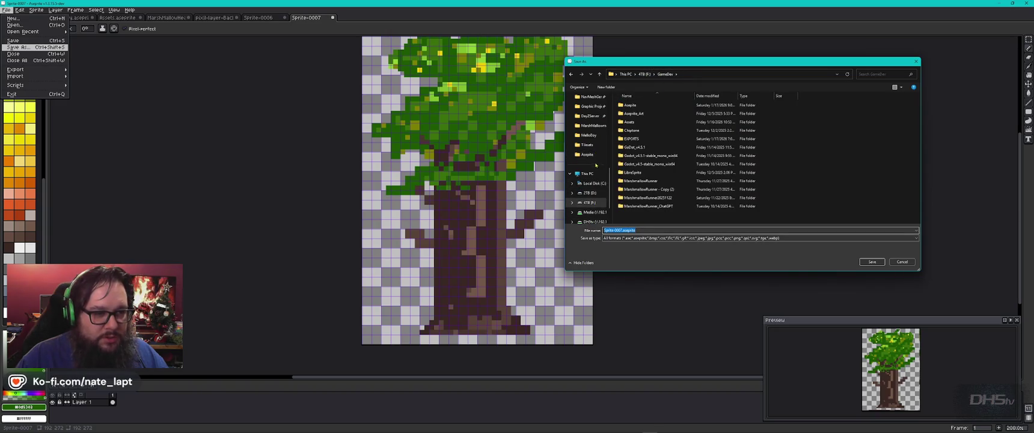
{"action": "left_click", "coordinate": [591, 106]}
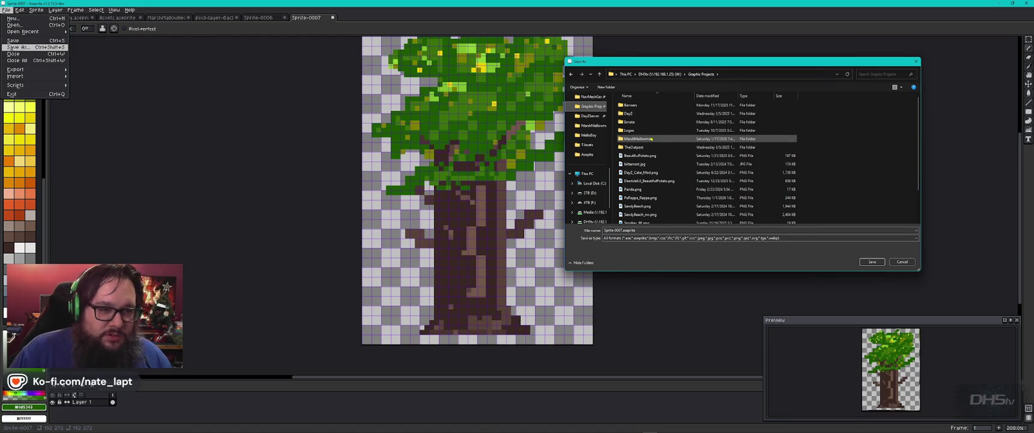
{"action": "double_click", "coordinate": [654, 138]}
{"action": "left_click", "coordinate": [702, 74]}
{"action": "left_click", "coordinate": [606, 86]}
{"action": "type", "text": "Ga"}
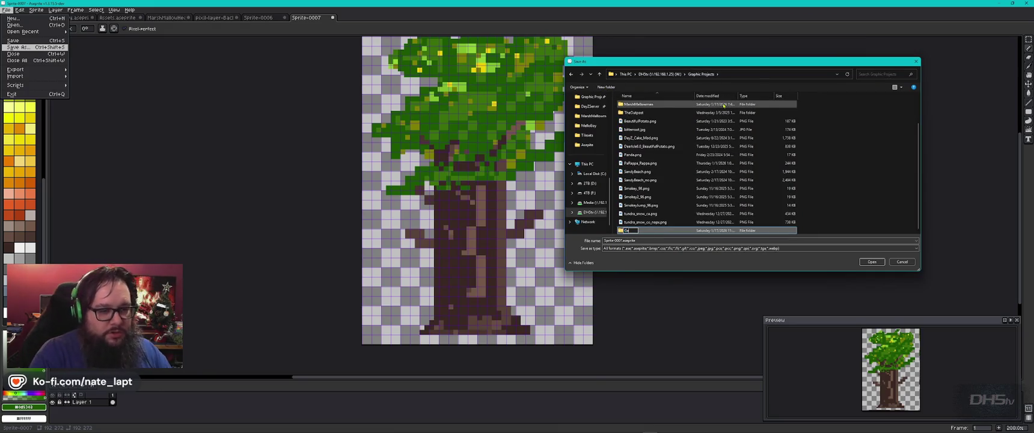
{"action": "type", "text": "meDevAssets"}
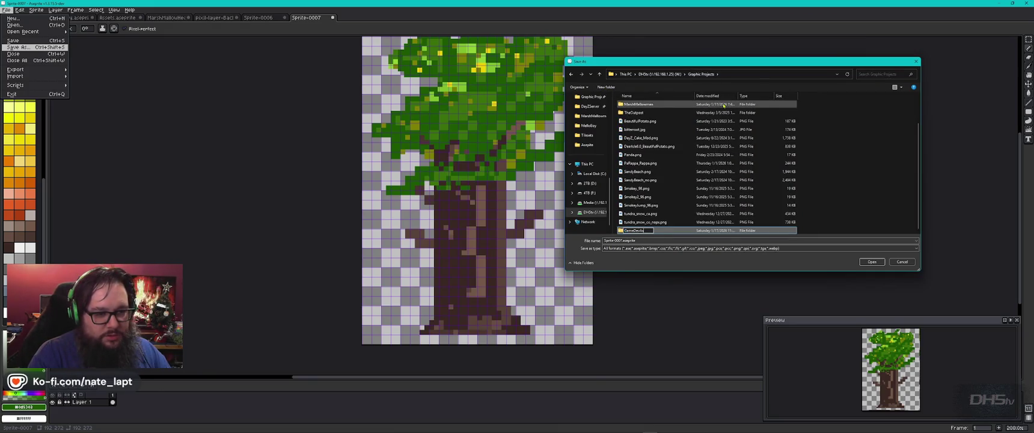
{"action": "key", "text": "Return"}
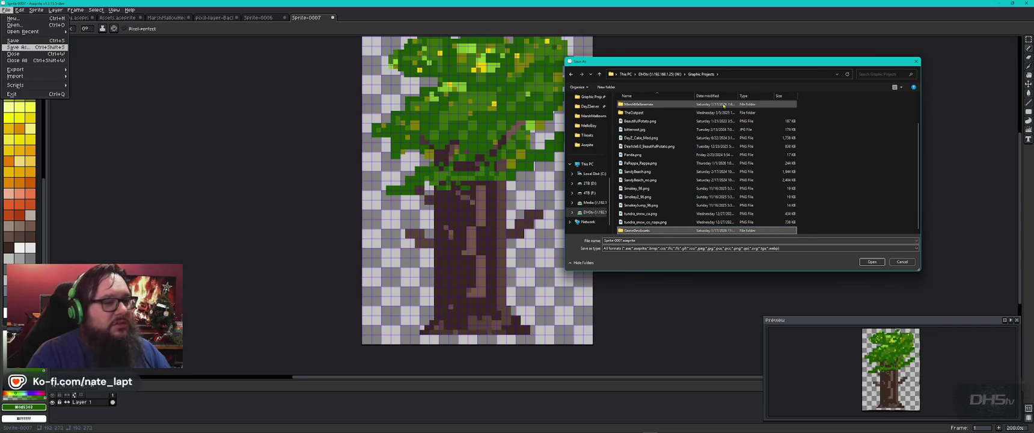
{"action": "key", "text": "Return"}
Create nested Trees and PixelTree1 folders inside GameDevAssets.
{"action": "key", "text": "ctrl+shift+n"}
{"action": "type", "text": "Trees"}
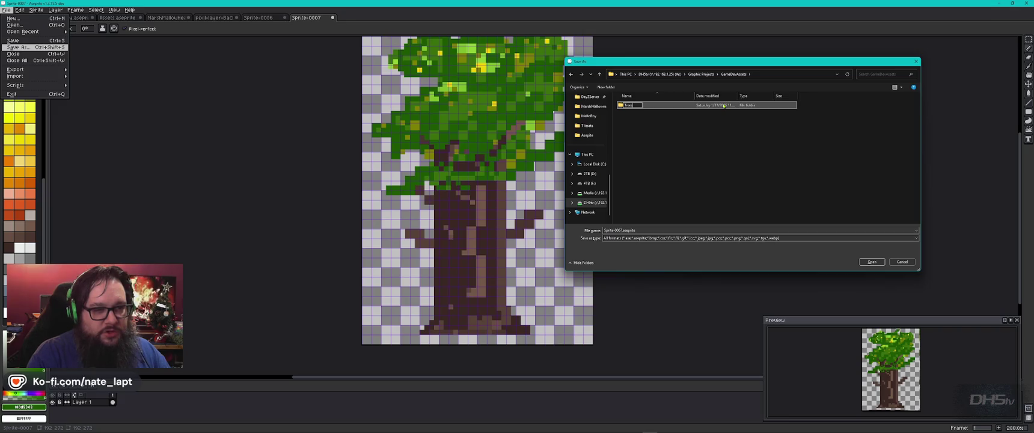
{"action": "key", "text": "Return"}
{"action": "key", "text": "Return"}
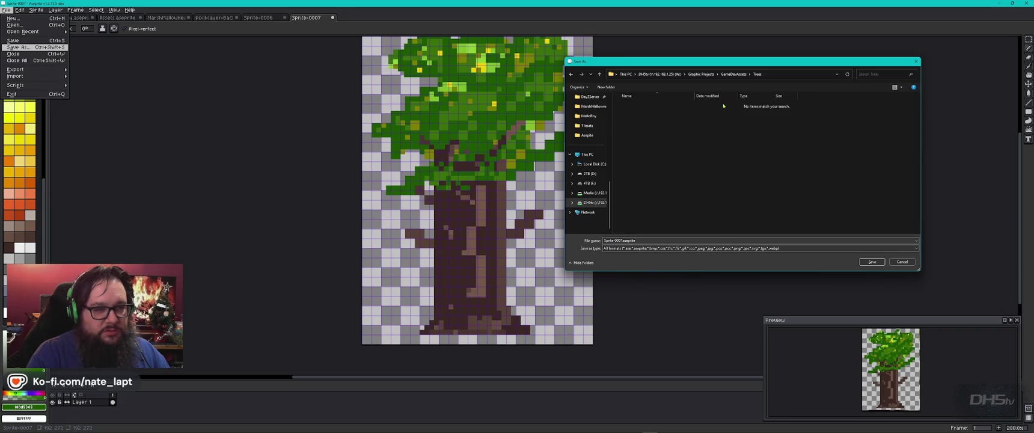
{"action": "key", "text": "ctrl+shift+n"}
{"action": "type", "text": "F"}
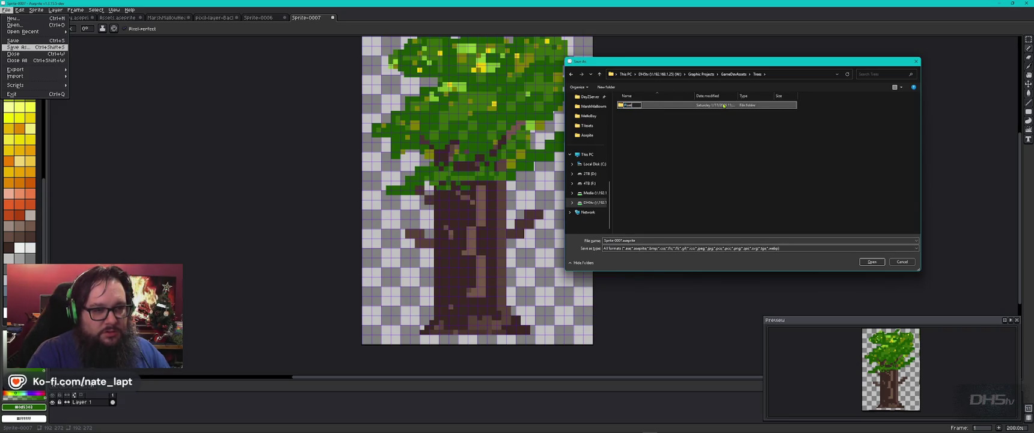
{"action": "key", "text": "Return"}
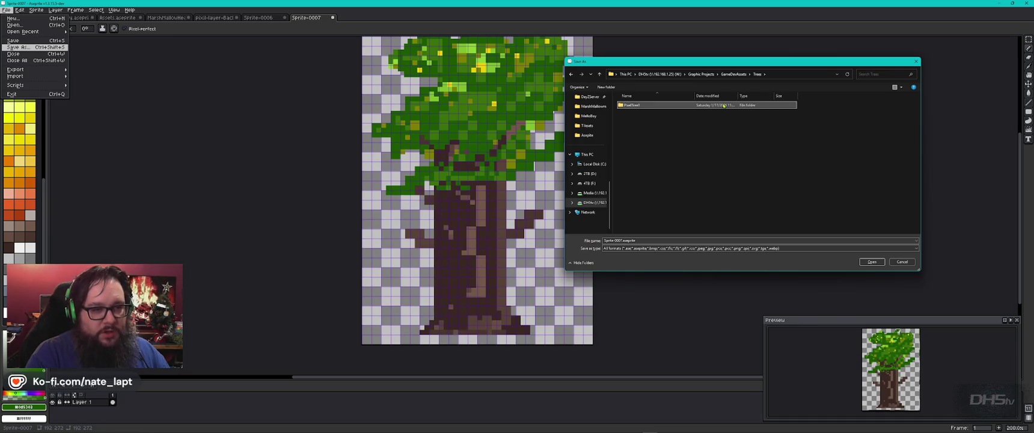
{"action": "key", "text": "Return"}
Save the sprite as PixelTree1.aseprite in the PixelTree1 folder.
{"action": "left_click", "coordinate": [652, 240]}
{"action": "type", "text": "PixelTree1"}
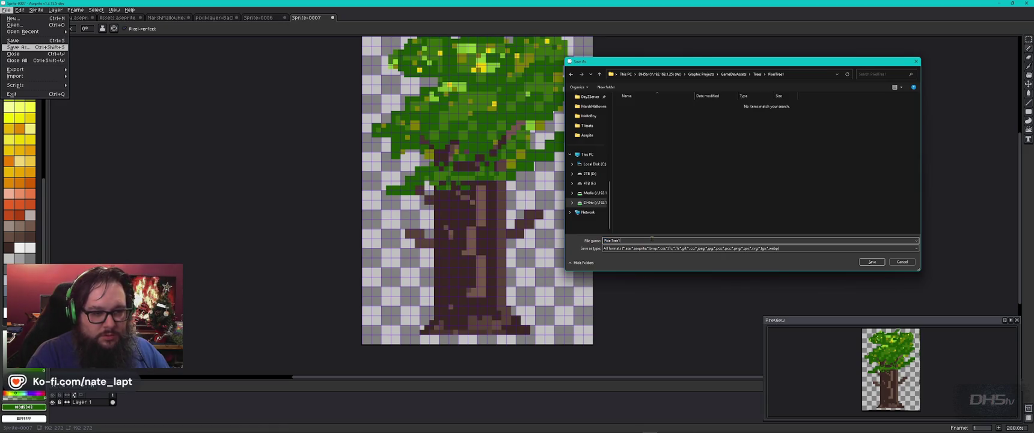
{"action": "key", "text": "Return"}
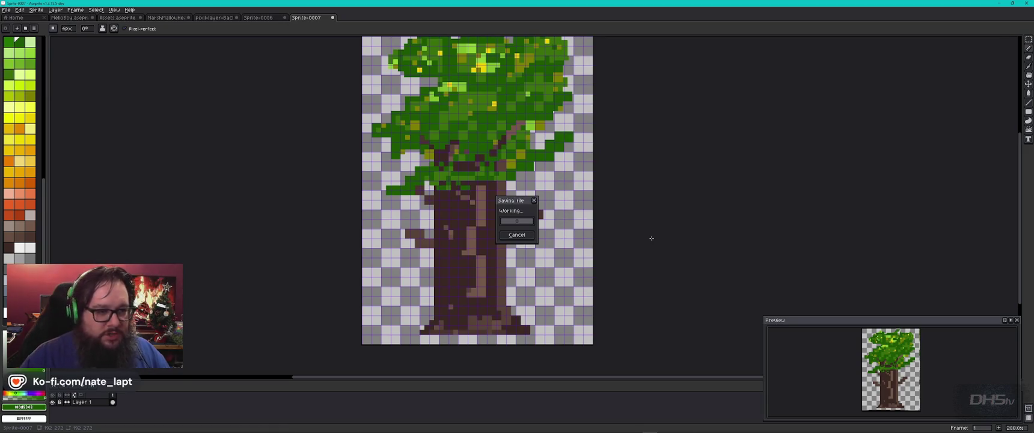
{"action": "left_click", "coordinate": [8, 17]}
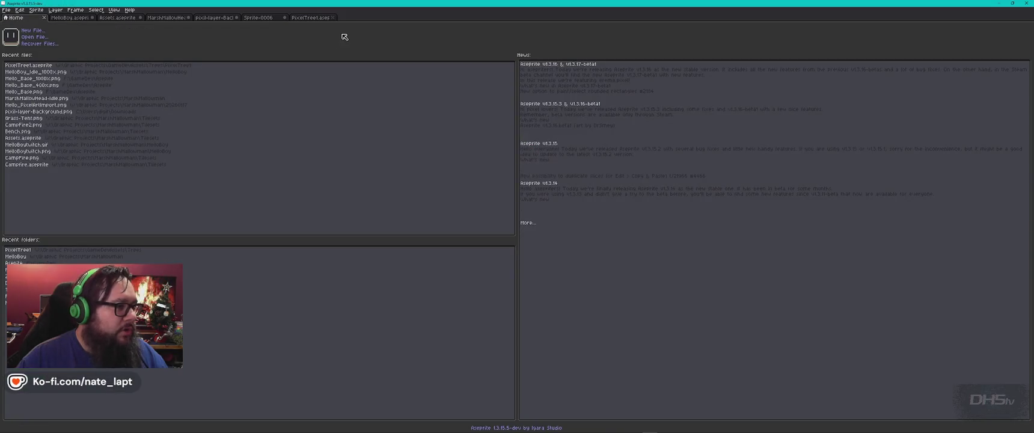
Export the PixelTree1 sprite as PixelTree1.png, keeping the PixelTree1 folder as the output location.
{"action": "left_click", "coordinate": [305, 20]}
{"action": "left_click", "coordinate": [7, 11]}
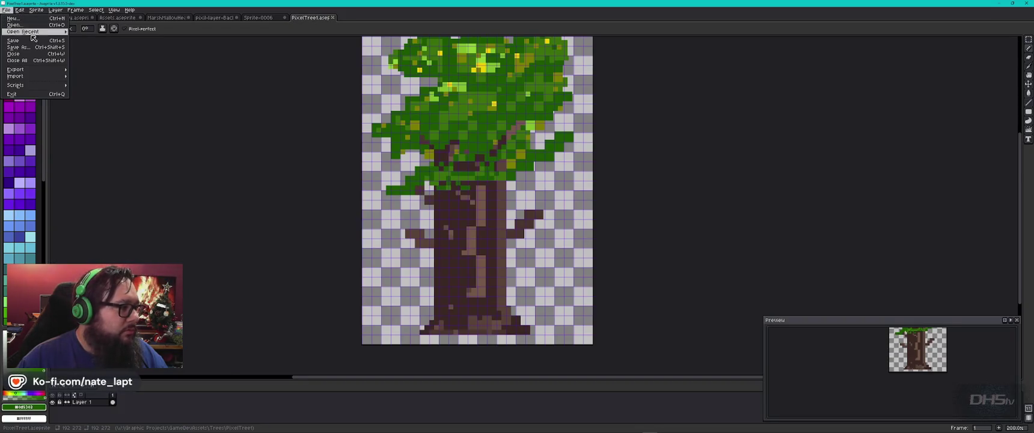
{"action": "mouse_move", "coordinate": [39, 71]}
{"action": "left_click", "coordinate": [88, 75]}
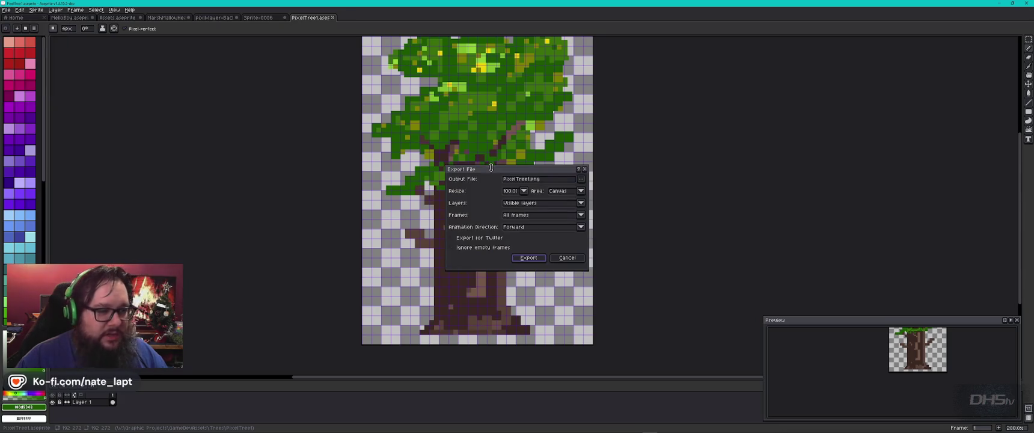
{"action": "left_click", "coordinate": [581, 179]}
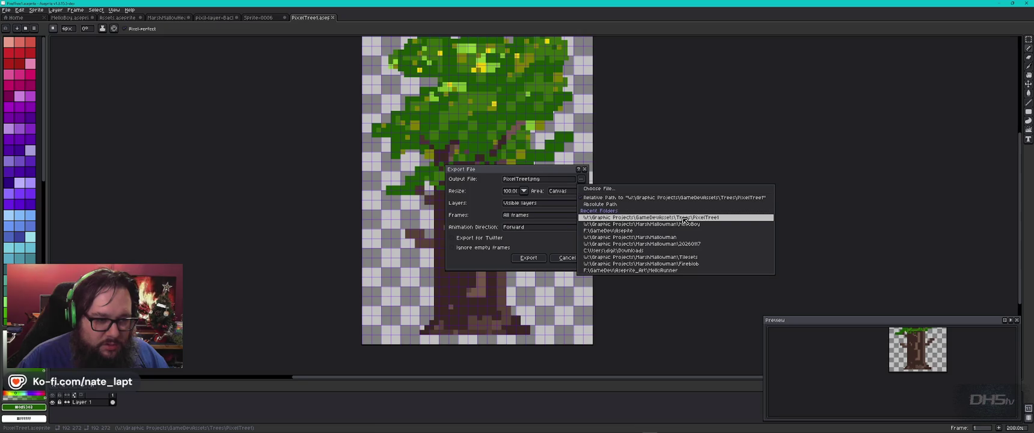
{"action": "left_click", "coordinate": [684, 220]}
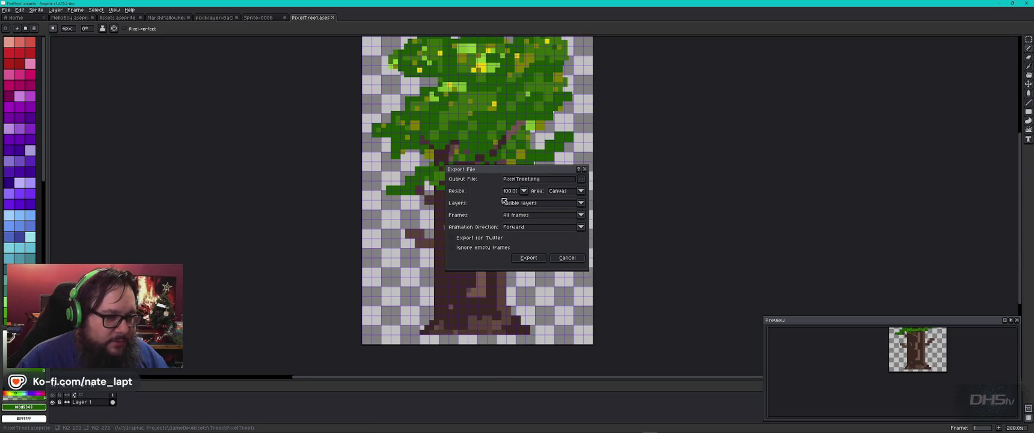
{"action": "left_click", "coordinate": [529, 257]}
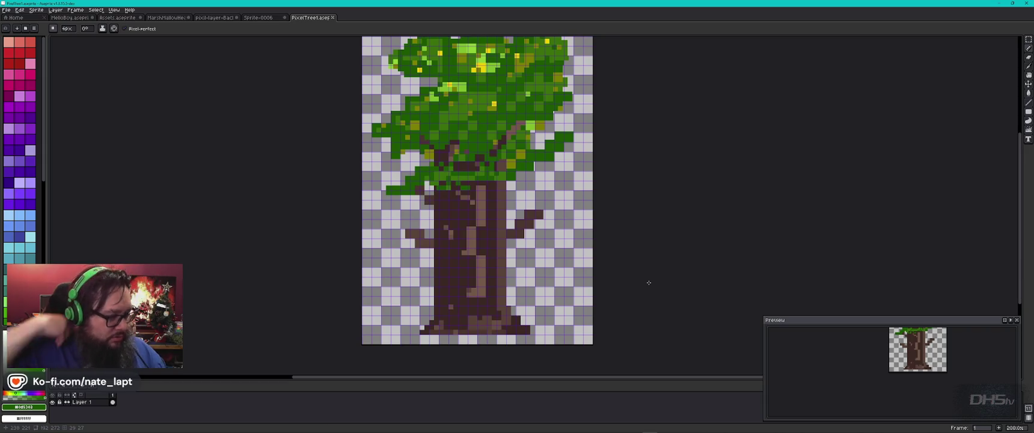
{"action": "key", "text": "alt+Tab"}
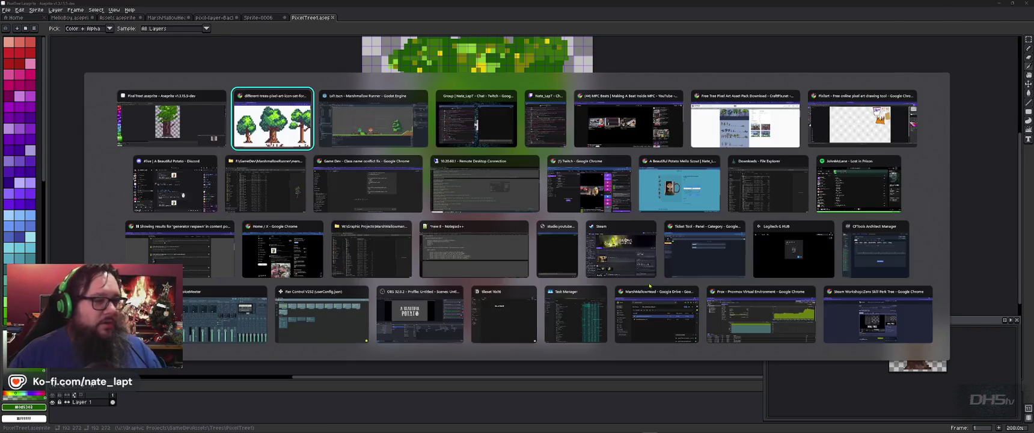
Browse Explorer to W:\Graphic Projects\GameDevAssets\Trees\PixelTree1 and preview PixelTree1.png.
{"action": "key", "text": "Tab"}
{"action": "key", "text": "alt+Tab"}
{"action": "key", "text": "Down"}
{"action": "key", "text": "alt+Up"}
{"action": "key", "text": "alt+Up"}
{"action": "key", "text": "alt+Up"}
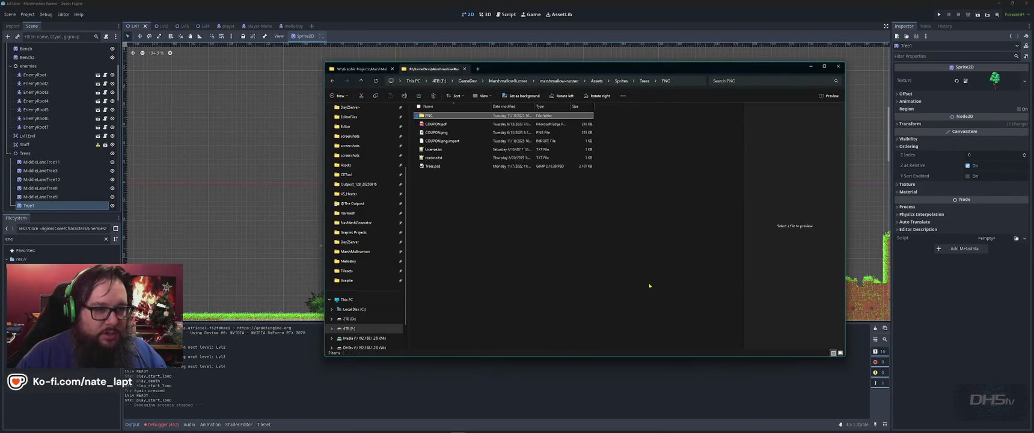
{"action": "key", "text": "ctrl+Tab"}
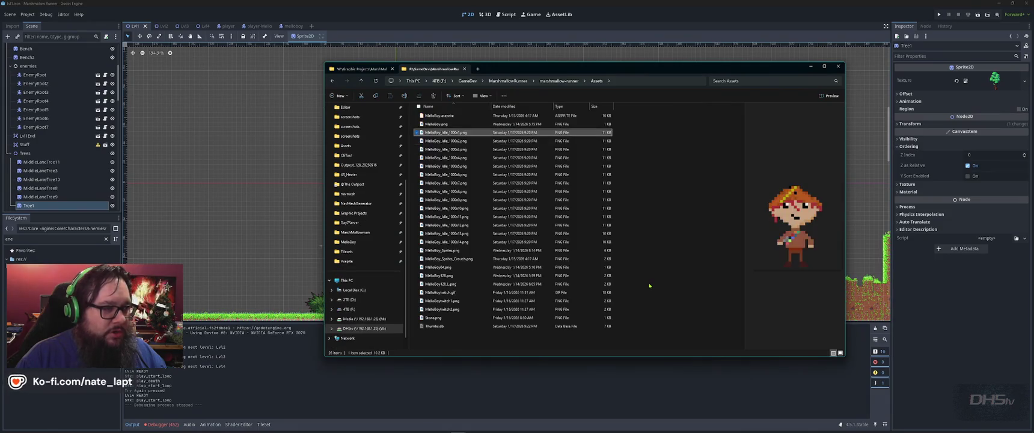
{"action": "key", "text": "alt+Up"}
{"action": "key", "text": "alt+Up"}
{"action": "key", "text": "alt+Up"}
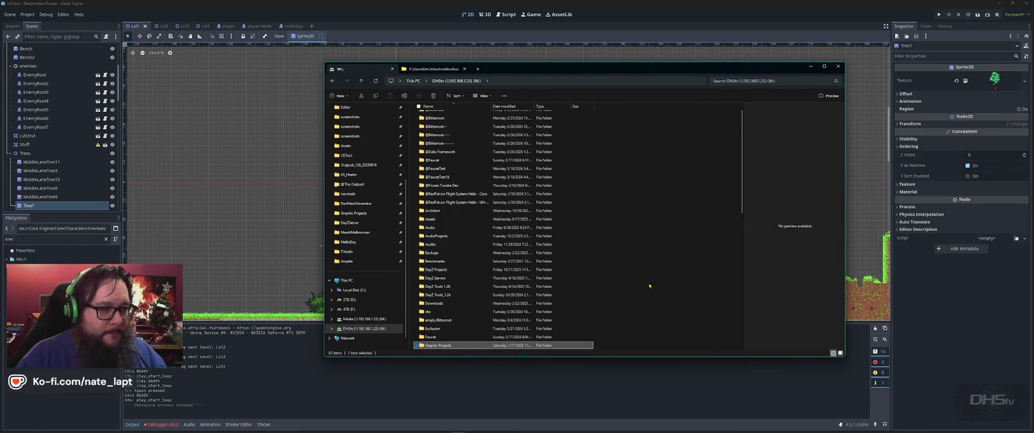
{"action": "key", "text": "Return"}
{"action": "key", "text": "Down"}
{"action": "key", "text": "Down"}
{"action": "key", "text": "Down"}
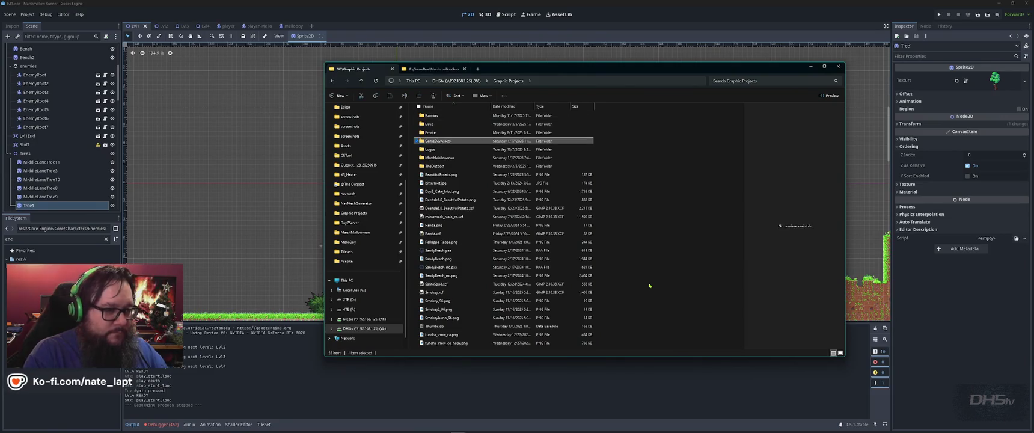
{"action": "key", "text": "Return"}
{"action": "key", "text": "Return"}
{"action": "key", "text": "Return"}
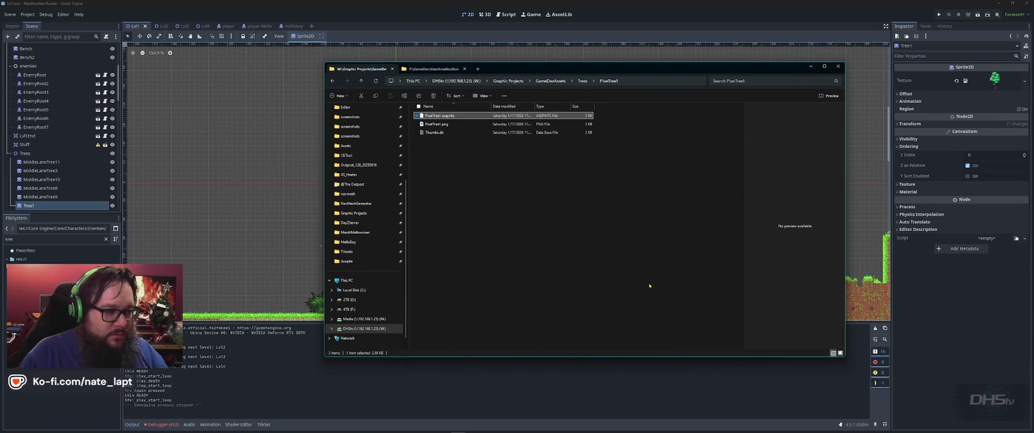
{"action": "key", "text": "Down"}
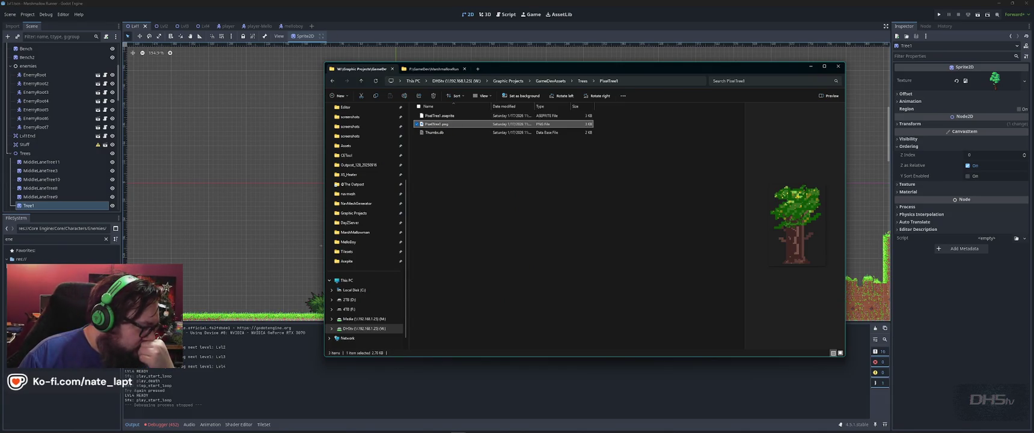
{"action": "key", "text": "alt+Tab"}
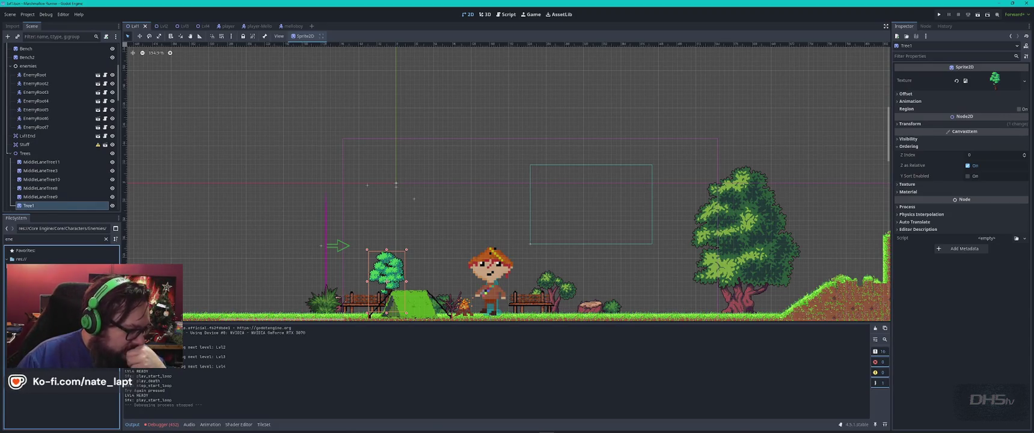
Open res://Core Engine/Core/ in the FileSystem dock and start a new folder there.
{"action": "left_click", "coordinate": [7, 229]}
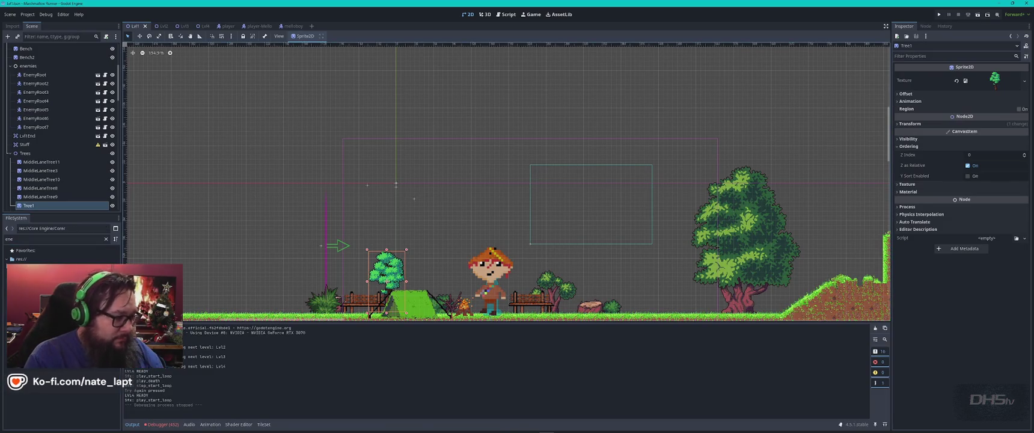
{"action": "key", "text": "ctrl+shift+n"}
{"action": "key", "text": "Escape"}
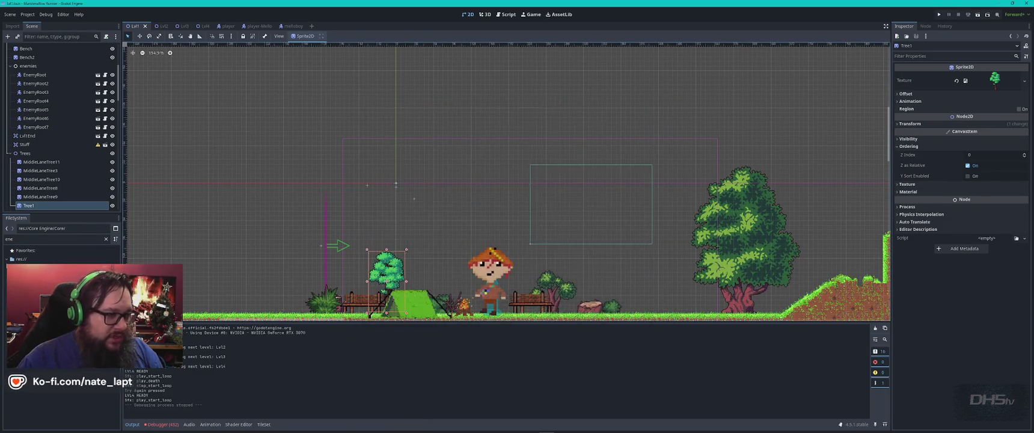
{"action": "right_click", "coordinate": [34, 259]}
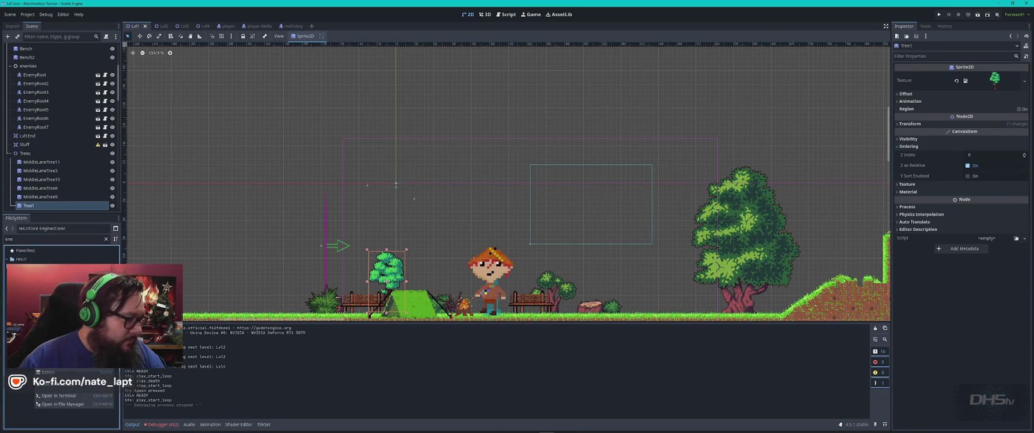
{"action": "left_click", "coordinate": [183, 284]}
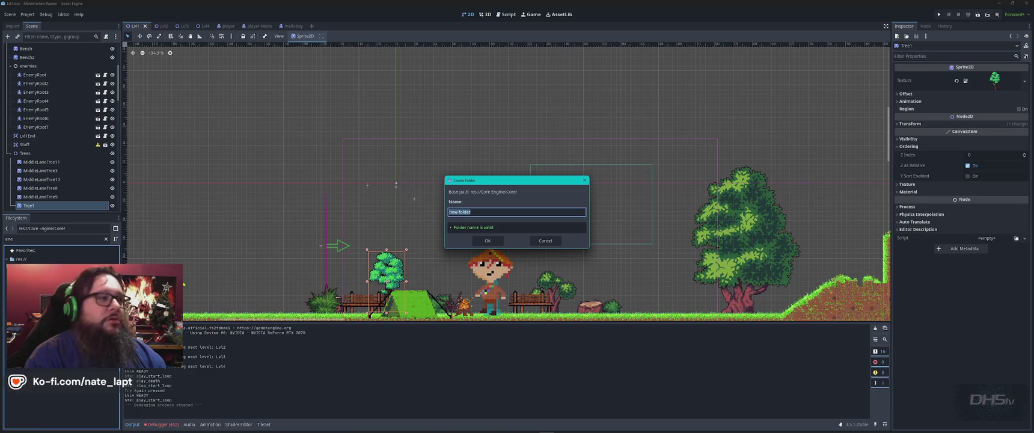
Create a Trees folder, then another Trees folder inside Objects.
{"action": "type", "text": "Trees"}
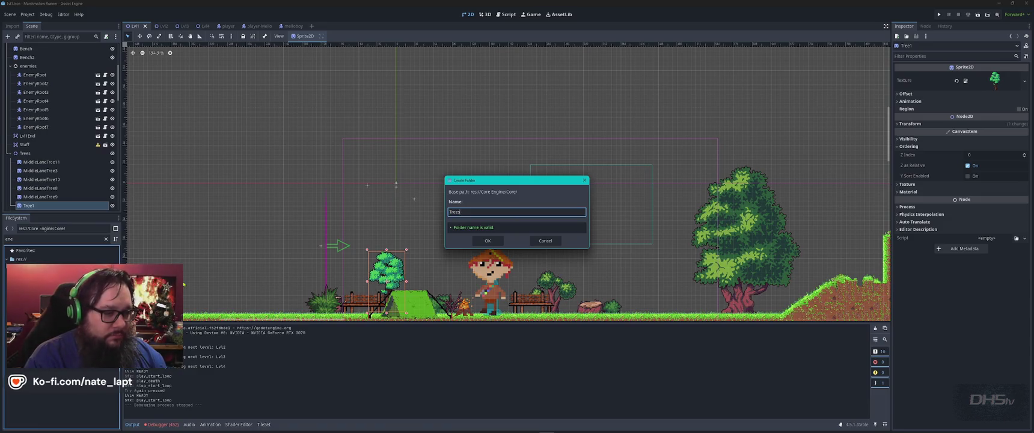
{"action": "key", "text": "Return"}
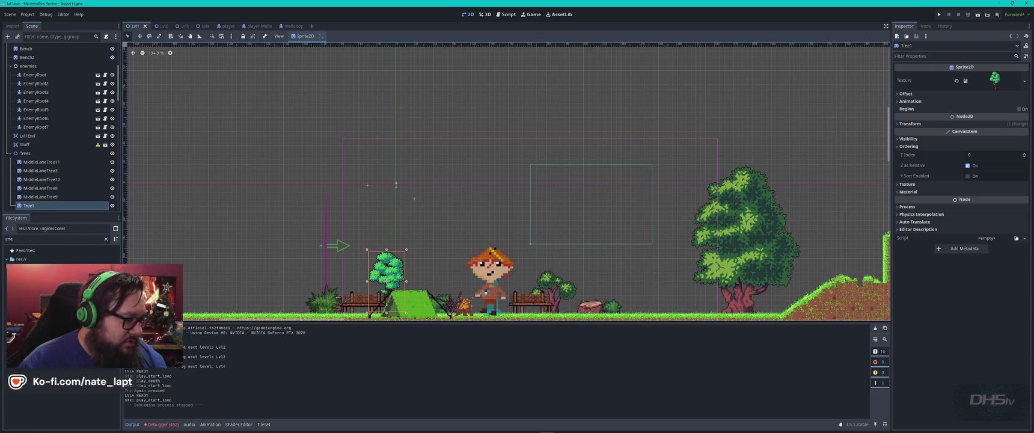
{"action": "left_click", "coordinate": [106, 240]}
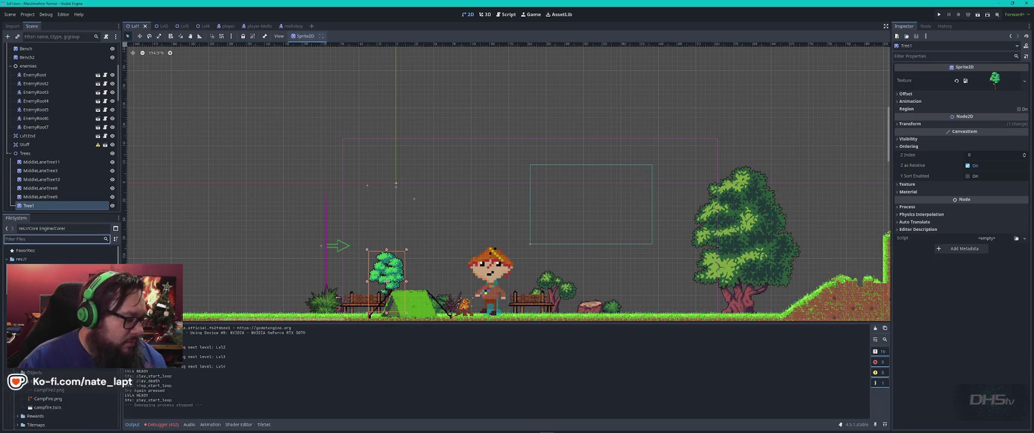
{"action": "scroll", "coordinate": [61, 337], "scroll_direction": "down", "scroll_amount": 1}
{"action": "left_click", "coordinate": [54, 325]}
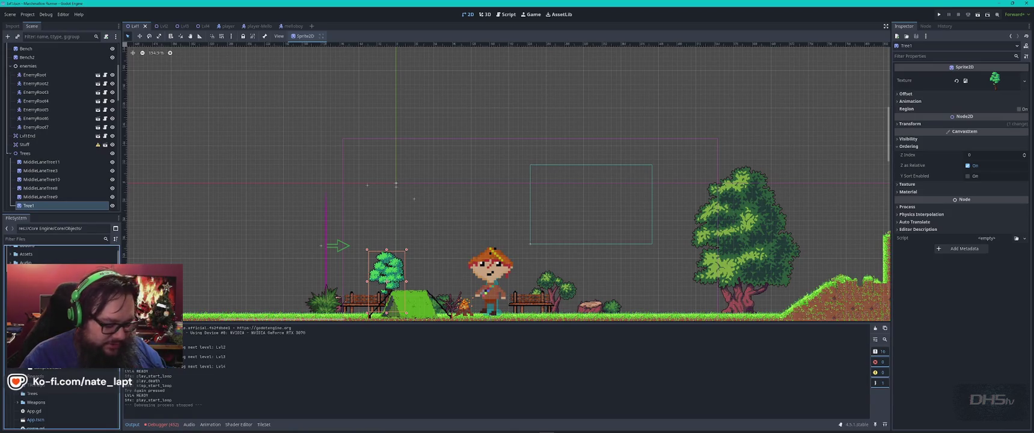
{"action": "right_click", "coordinate": [46, 368]}
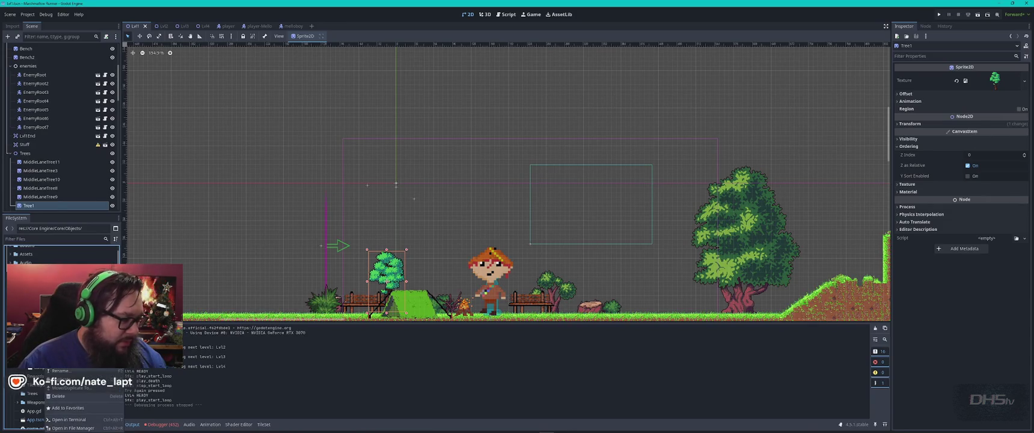
{"action": "left_click", "coordinate": [144, 337]}
{"action": "type", "text": "Trees"}
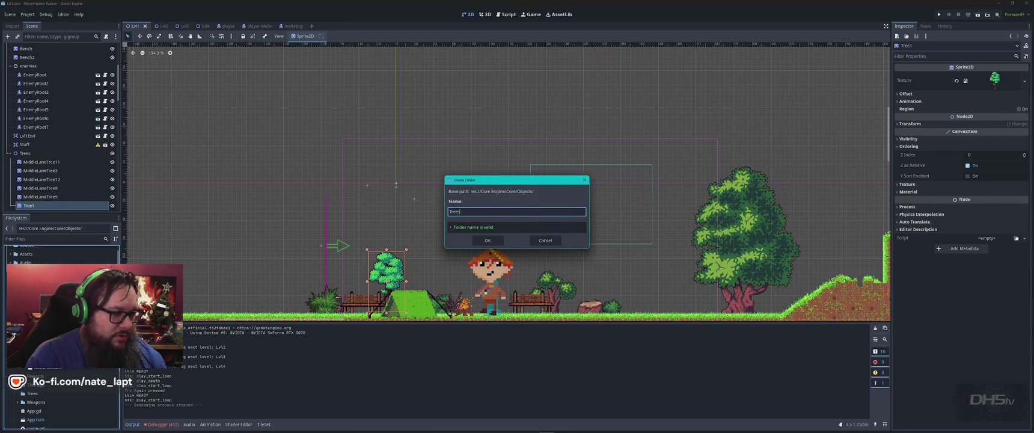
{"action": "key", "text": "Return"}
Delete the misplaced Trees folder from Core.
{"action": "scroll", "coordinate": [60, 337], "scroll_direction": "down", "scroll_amount": 2}
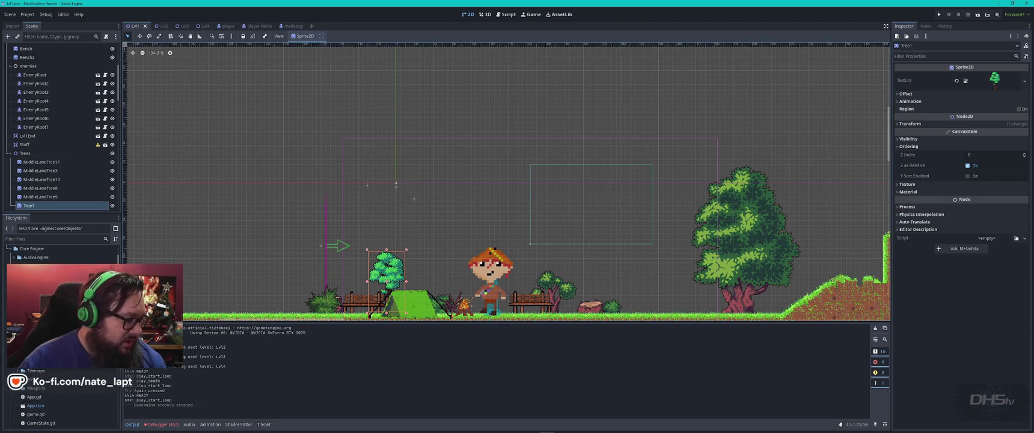
{"action": "right_click", "coordinate": [33, 379]}
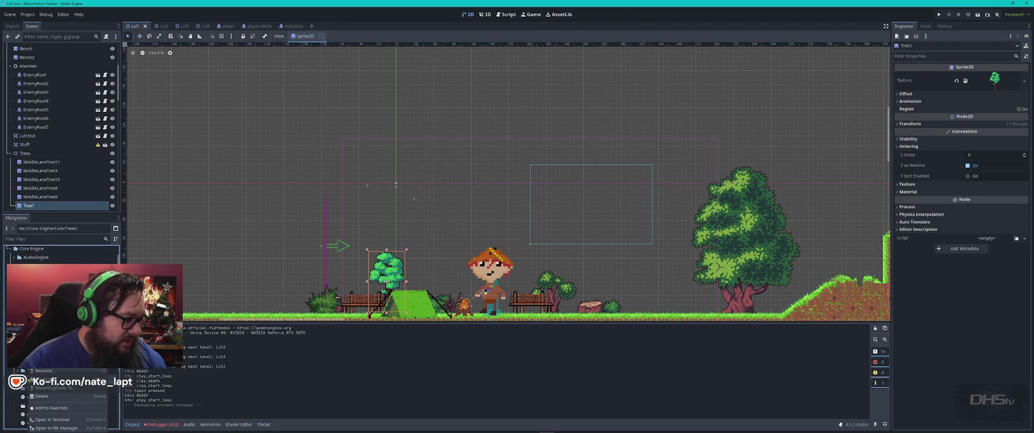
{"action": "left_click", "coordinate": [41, 396]}
{"action": "left_click", "coordinate": [472, 244]}
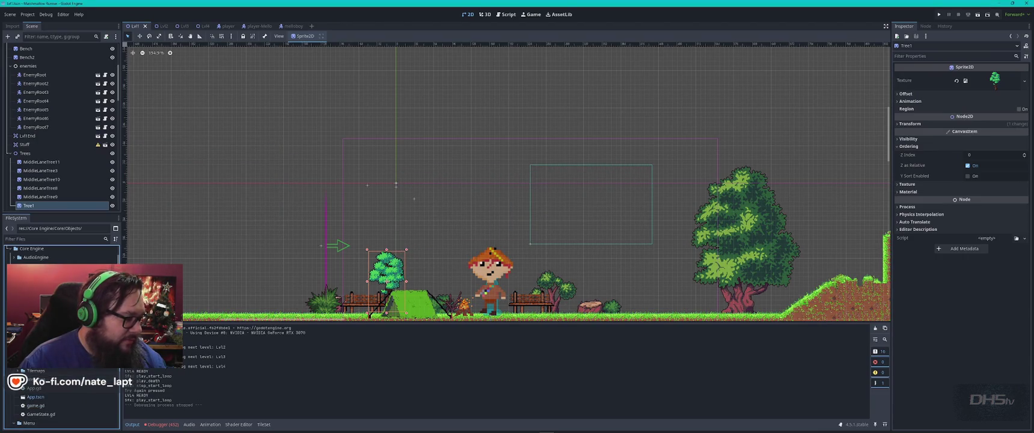
Drag PixelTree1.png from Explorer into the 2D viewport as a sprite.
{"action": "key", "text": "alt+Tab"}
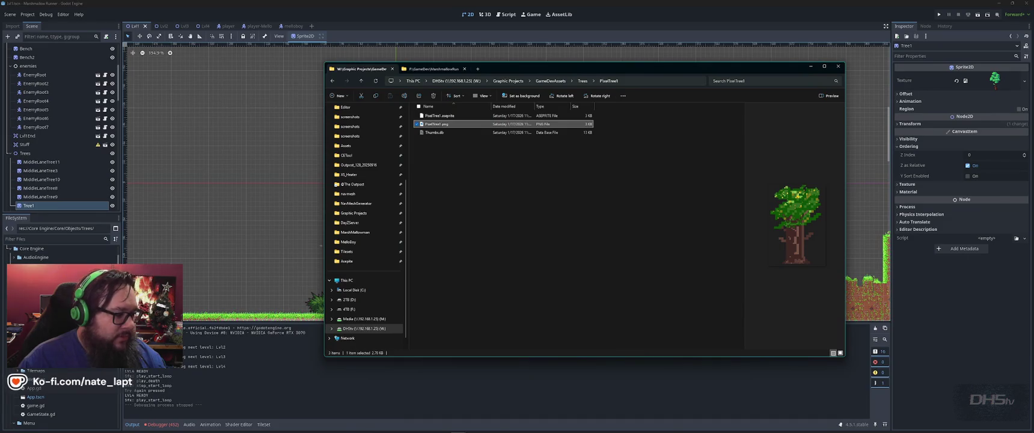
{"action": "key", "text": "alt+Tab"}
{"action": "mouse_move", "coordinate": [54, 313]}
{"action": "left_mouse_down"}
{"action": "mouse_move", "coordinate": [452, 266]}
{"action": "mouse_move", "coordinate": [639, 200]}
{"action": "mouse_move", "coordinate": [655, 241]}
{"action": "left_mouse_up"}
{"action": "scroll", "coordinate": [765, 275], "scroll_direction": "down", "scroll_amount": 3}
{"action": "scroll", "coordinate": [765, 274], "scroll_direction": "right", "scroll_amount": 4}
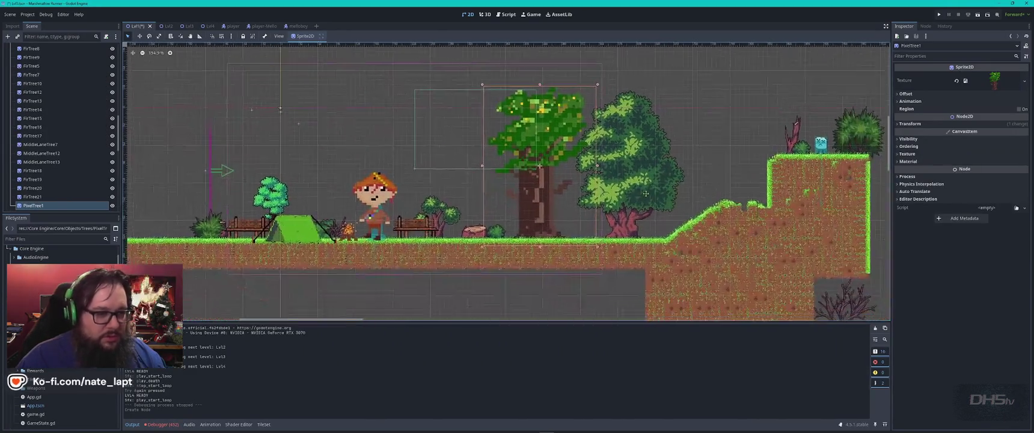
Move the first tree behind the character, then add and shrink a second PixelTree1 sprite.
{"action": "left_click_drag", "start_coordinate": [554, 198], "coordinate": [319, 188]}
{"action": "scroll", "coordinate": [319, 188], "scroll_direction": "left", "scroll_amount": 5}
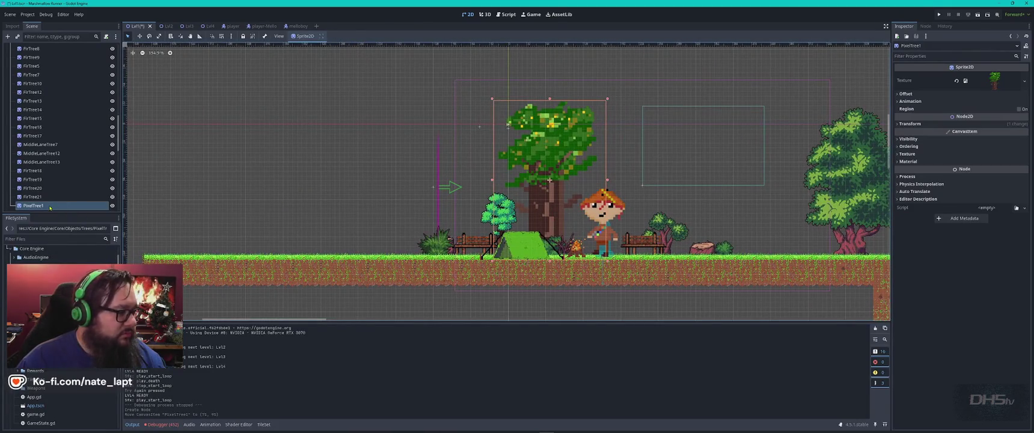
{"action": "mouse_move", "coordinate": [36, 282]}
{"action": "left_mouse_down"}
{"action": "mouse_move", "coordinate": [72, 289]}
{"action": "mouse_move", "coordinate": [339, 218]}
{"action": "mouse_move", "coordinate": [386, 185]}
{"action": "left_mouse_up"}
{"action": "mouse_move", "coordinate": [441, 101]}
{"action": "left_mouse_down"}
{"action": "mouse_move", "coordinate": [410, 136]}
{"action": "mouse_move", "coordinate": [425, 125]}
{"action": "mouse_move", "coordinate": [396, 113]}
{"action": "left_mouse_up"}
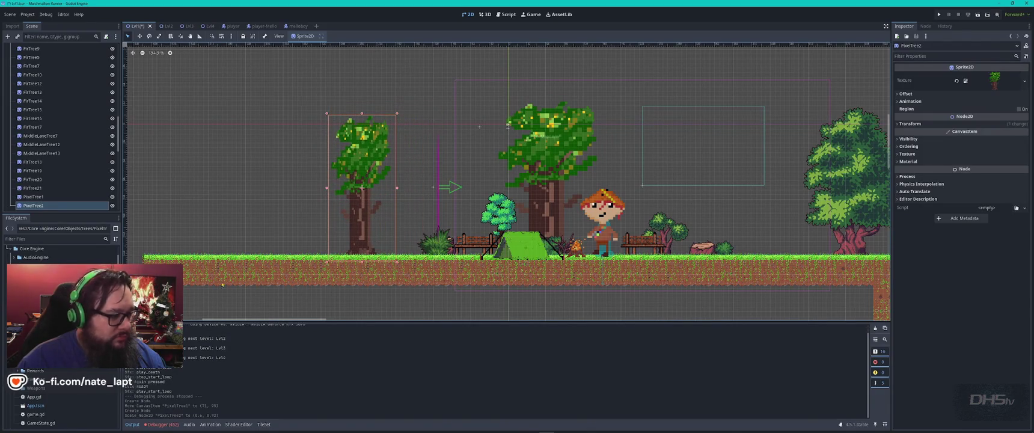
Add a third PixelTree1 sprite, flip it horizontally, narrow it and nudge it right.
{"action": "mouse_move", "coordinate": [54, 325]}
{"action": "left_mouse_down"}
{"action": "mouse_move", "coordinate": [120, 301]}
{"action": "mouse_move", "coordinate": [295, 187]}
{"action": "mouse_move", "coordinate": [286, 187]}
{"action": "left_mouse_up"}
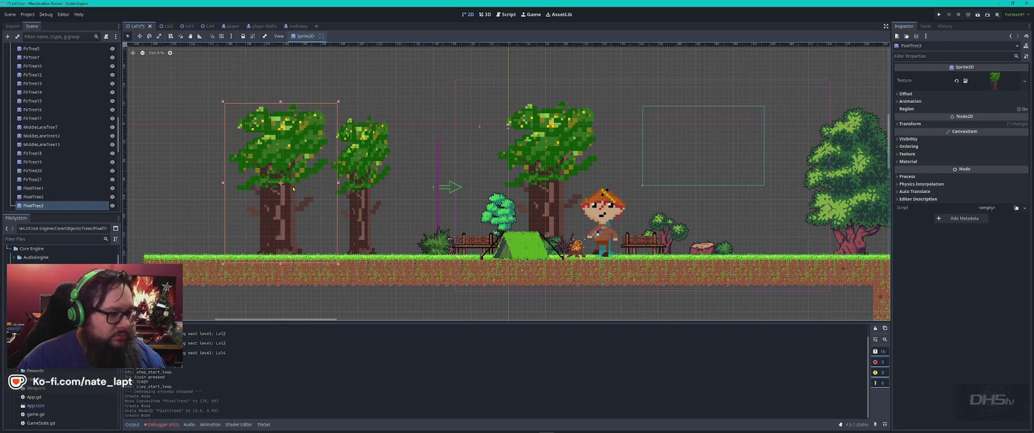
{"action": "left_click", "coordinate": [898, 124]}
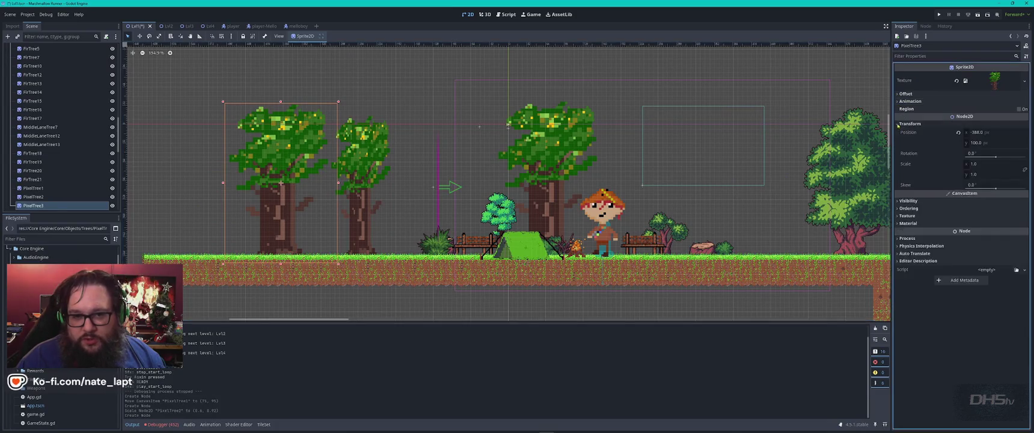
{"action": "left_click", "coordinate": [908, 124]}
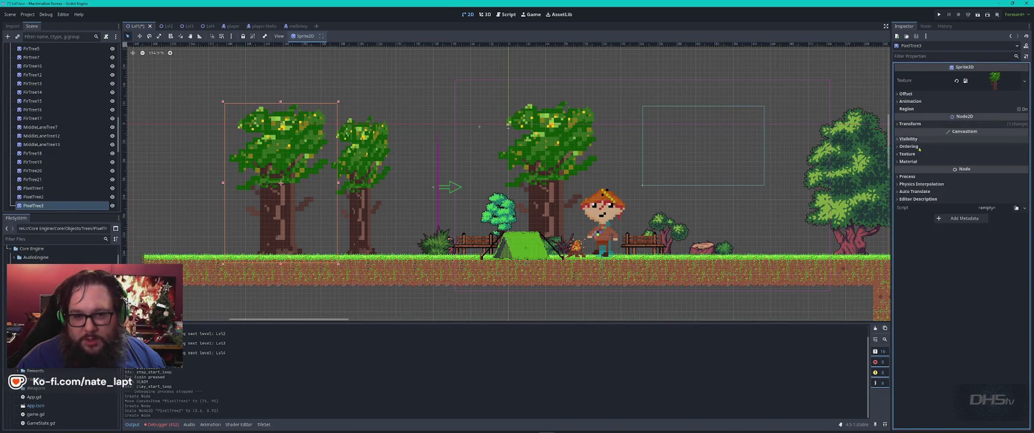
{"action": "left_click", "coordinate": [907, 94]}
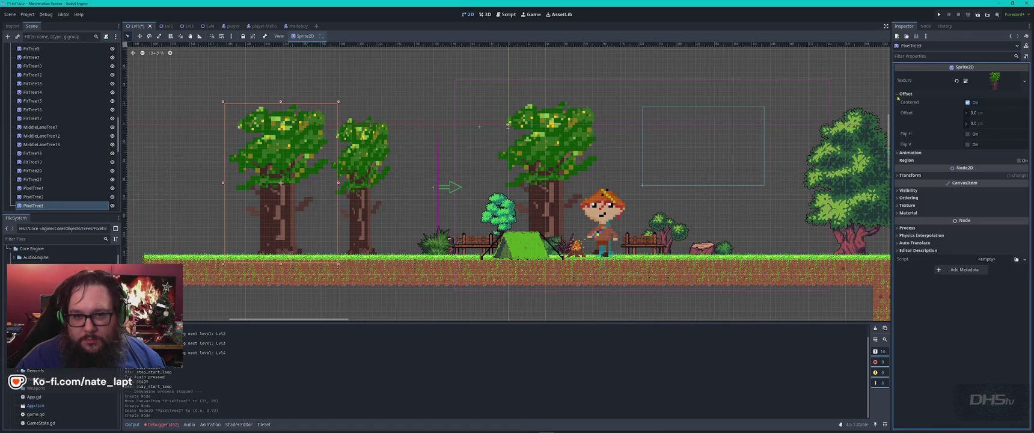
{"action": "left_click", "coordinate": [968, 134]}
{"action": "left_click_drag", "start_coordinate": [291, 230], "coordinate": [272, 233]}
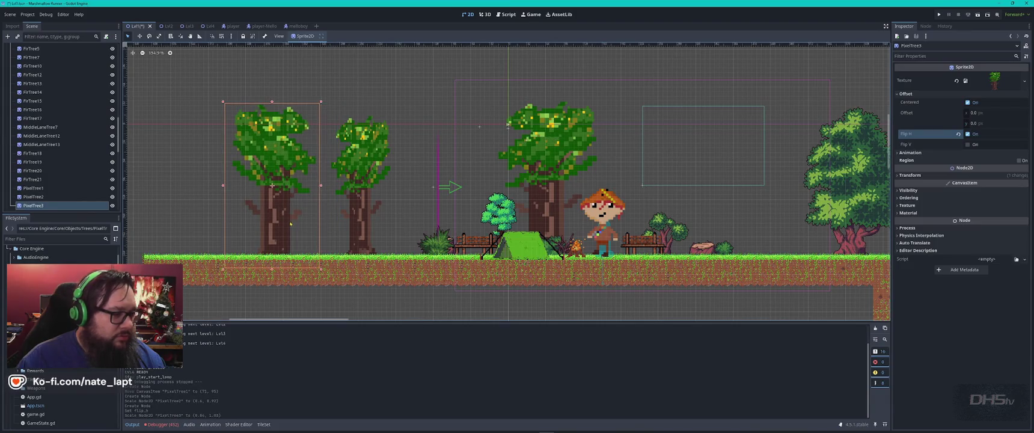
{"action": "left_click_drag", "start_coordinate": [321, 272], "coordinate": [330, 274]}
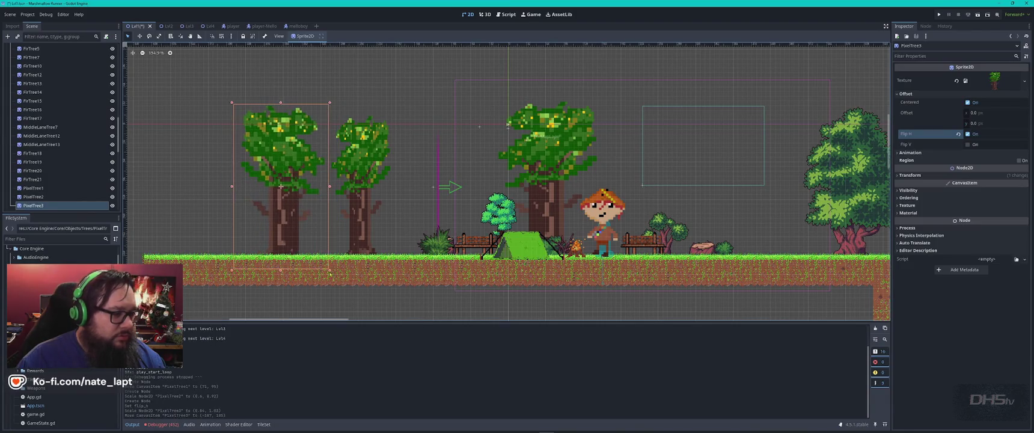
{"action": "left_click", "coordinate": [281, 101]}
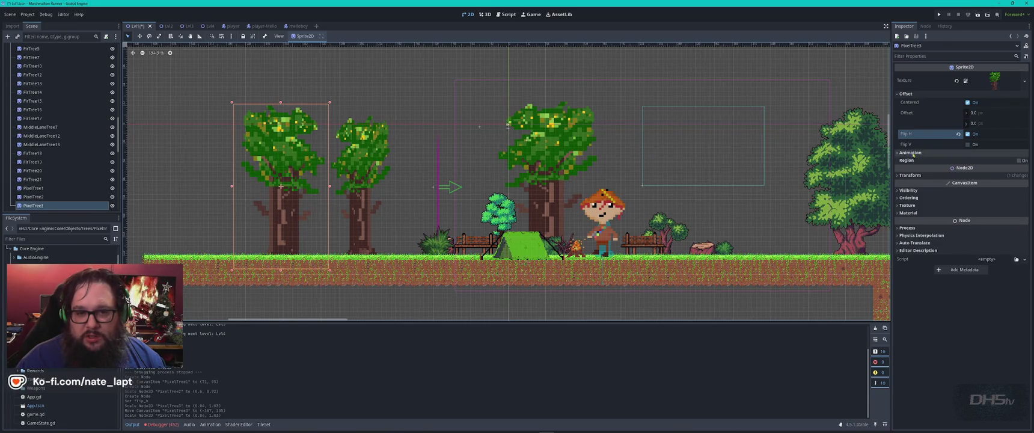
Undo a -13.5 skew on the third tree, deselect it, and save the scene.
{"action": "left_click", "coordinate": [909, 175]}
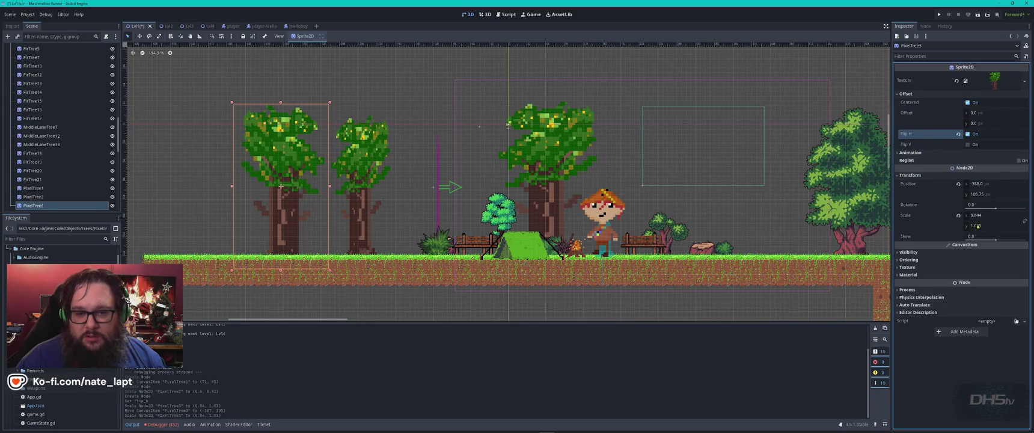
{"action": "left_click_drag", "start_coordinate": [981, 237], "coordinate": [986, 239]}
{"action": "key", "text": "ctrl+z"}
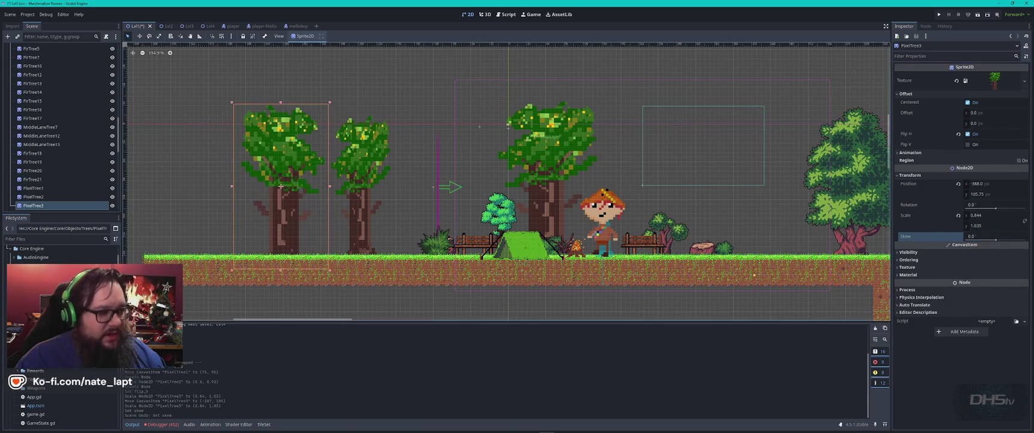
{"action": "left_click", "coordinate": [411, 176]}
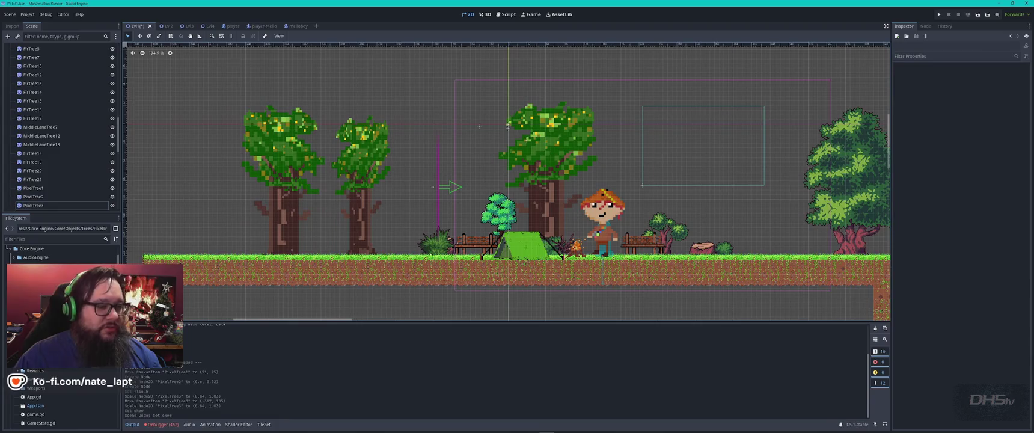
{"action": "key", "text": "ctrl+s"}
Run the game, start from the menu, walk the character left and right past the trees, then stop it.
{"action": "key", "text": "F5"}
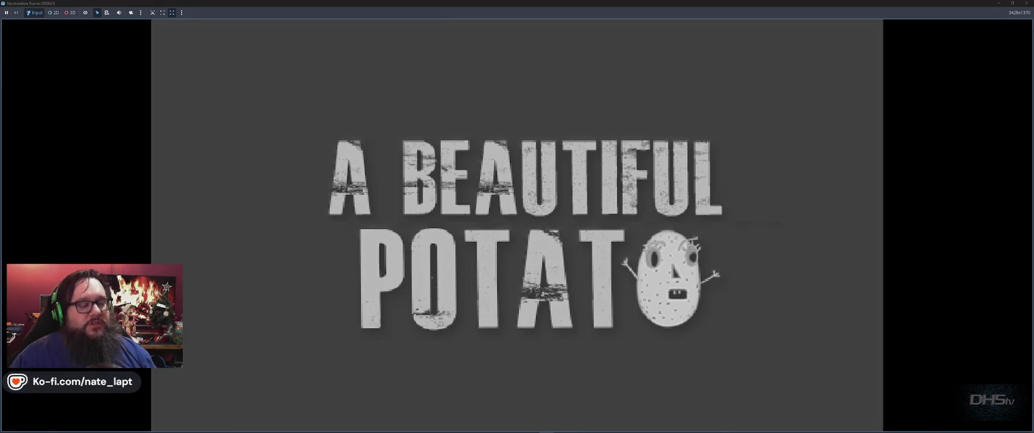
{"action": "key", "text": "Return"}
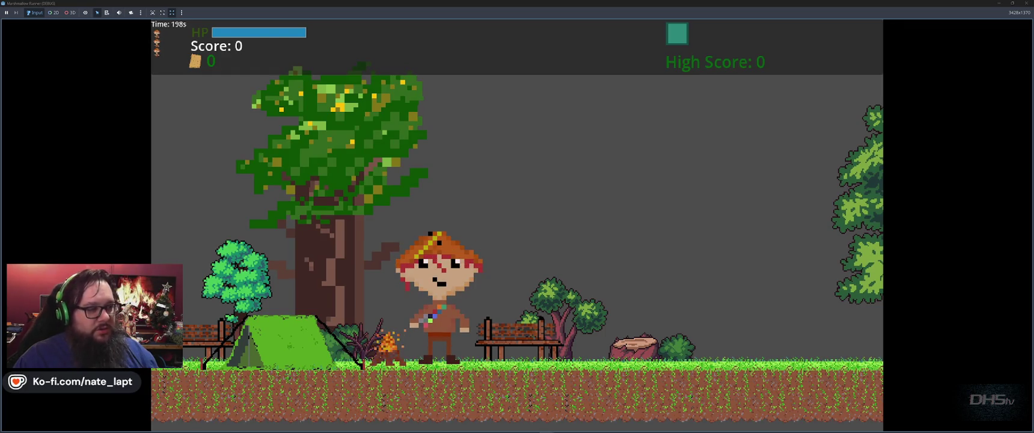
{"action": "key", "text": "Left"}
{"action": "key", "text": "Left"}
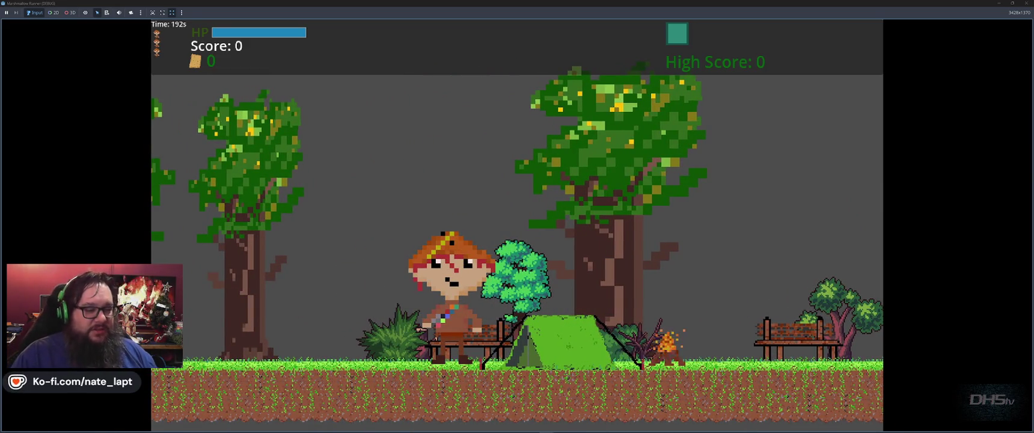
{"action": "key", "text": "Left"}
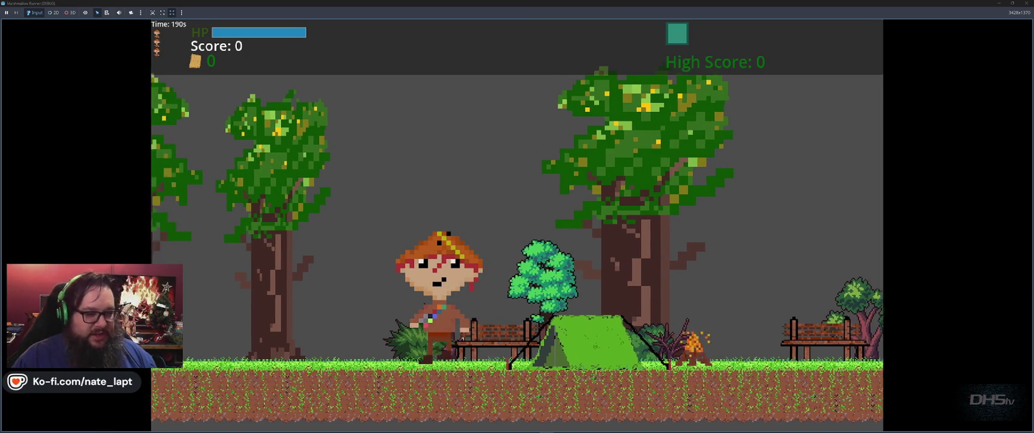
{"action": "key", "text": "Right"}
{"action": "key", "text": "Right"}
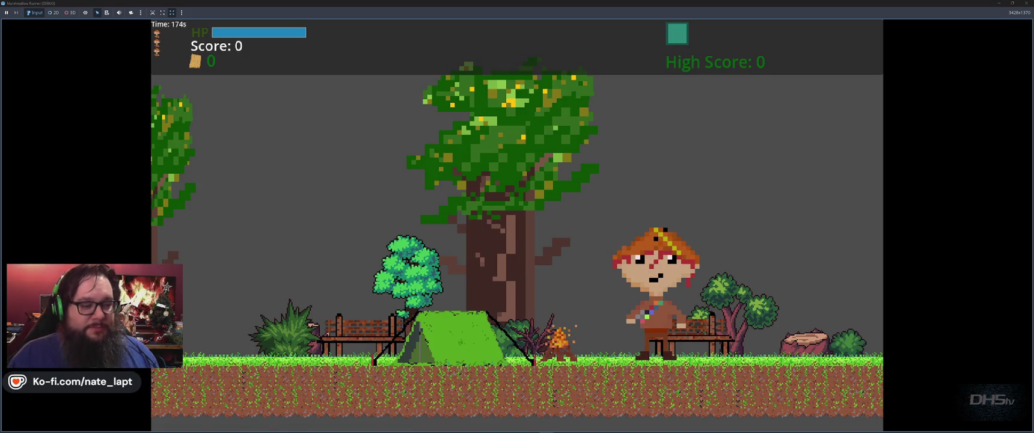
{"action": "key", "text": "Right"}
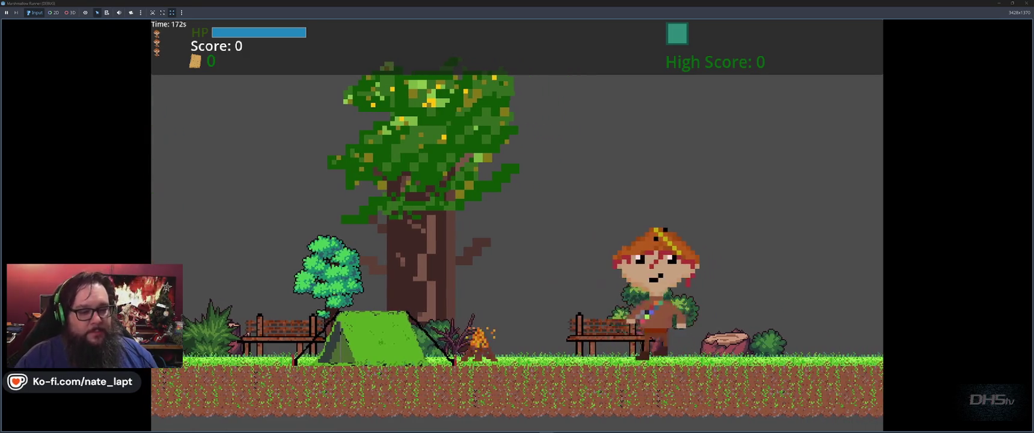
{"action": "key", "text": "Left"}
{"action": "key", "text": "Right"}
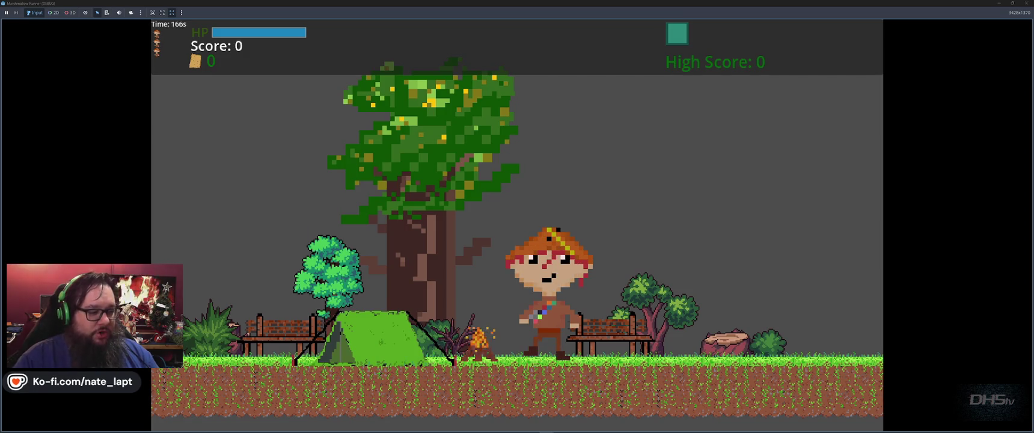
{"action": "key", "text": "F8"}
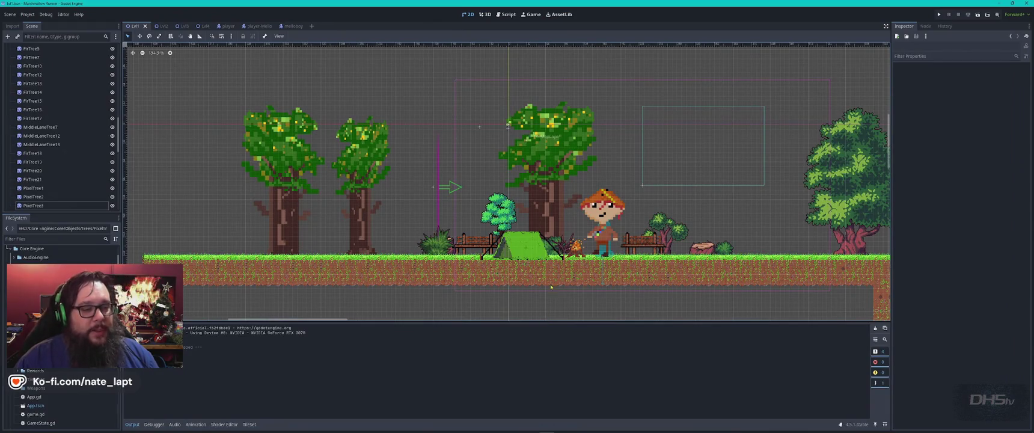
Zoom and pan around the level from the campsite back to the cyan creature and bush.
{"action": "scroll", "coordinate": [523, 235], "scroll_direction": "up", "scroll_amount": 1}
{"action": "scroll", "coordinate": [524, 234], "scroll_direction": "up", "scroll_amount": 1}
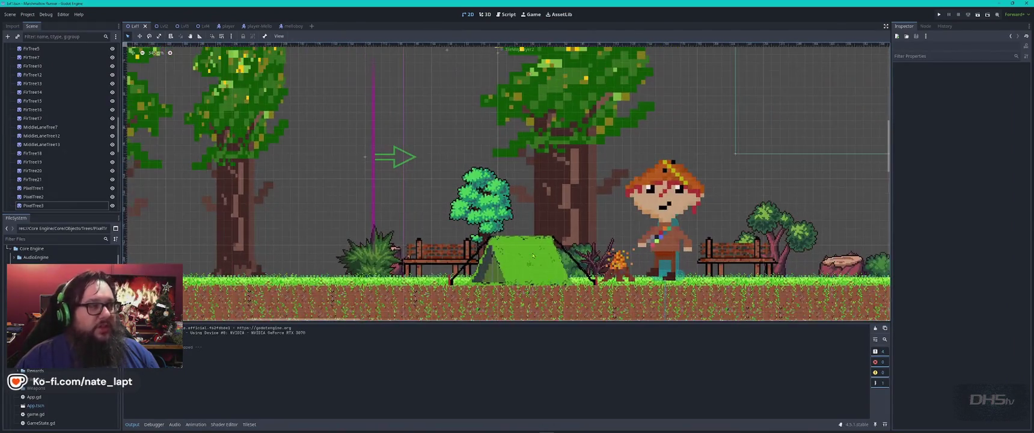
{"action": "left_click_drag", "start_coordinate": [524, 234], "coordinate": [492, 189]}
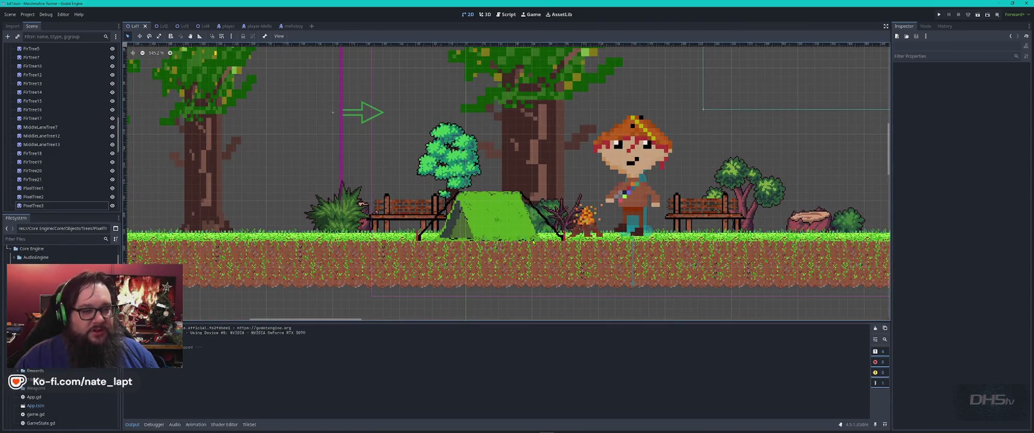
{"action": "scroll", "coordinate": [587, 154], "scroll_direction": "down", "scroll_amount": 2}
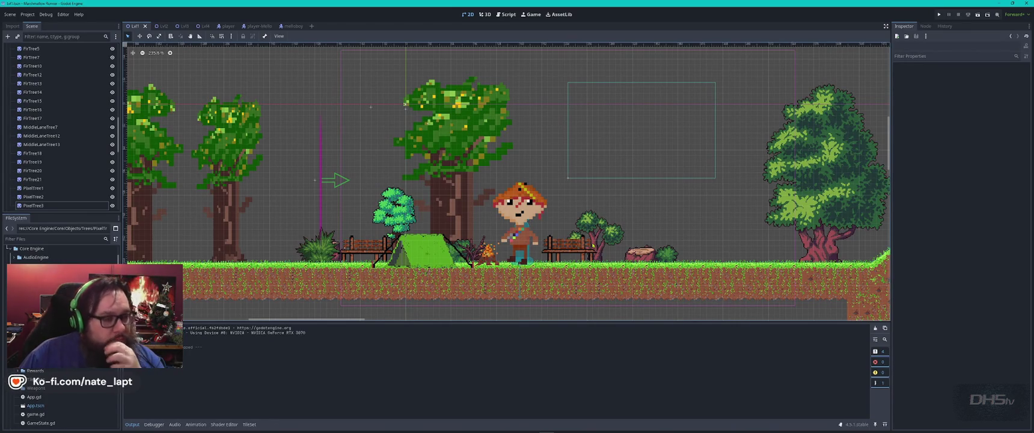
{"action": "scroll", "coordinate": [630, 247], "scroll_direction": "down", "scroll_amount": 5}
{"action": "left_click_drag", "start_coordinate": [712, 267], "coordinate": [423, 223]}
{"action": "scroll", "coordinate": [576, 256], "scroll_direction": "down", "scroll_amount": 2}
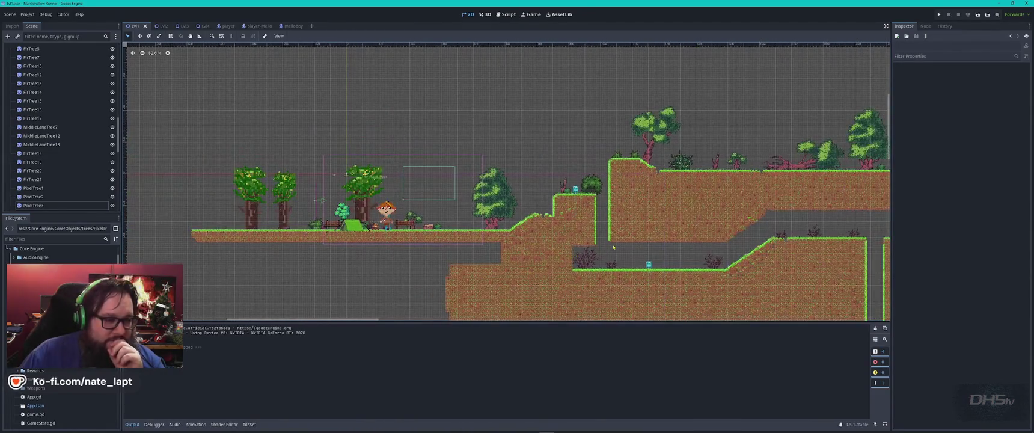
{"action": "mouse_move", "coordinate": [675, 213]}
{"action": "left_mouse_down"}
{"action": "mouse_move", "coordinate": [439, 216]}
{"action": "mouse_move", "coordinate": [385, 153]}
{"action": "mouse_move", "coordinate": [355, 232]}
{"action": "mouse_move", "coordinate": [330, 248]}
{"action": "left_mouse_up"}
{"action": "scroll", "coordinate": [460, 224], "scroll_direction": "down", "scroll_amount": 1}
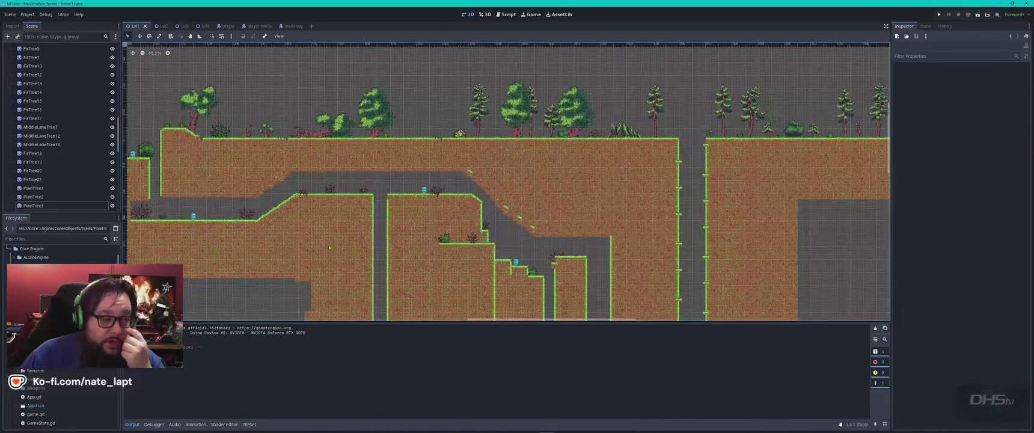
{"action": "left_click_drag", "start_coordinate": [576, 244], "coordinate": [429, 155]}
{"action": "scroll", "coordinate": [502, 190], "scroll_direction": "down", "scroll_amount": 1}
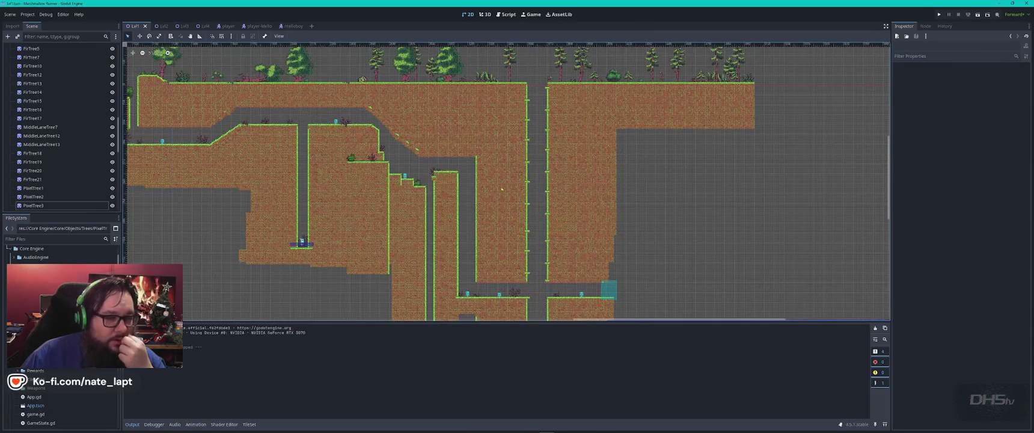
{"action": "left_click_drag", "start_coordinate": [448, 113], "coordinate": [476, 196]}
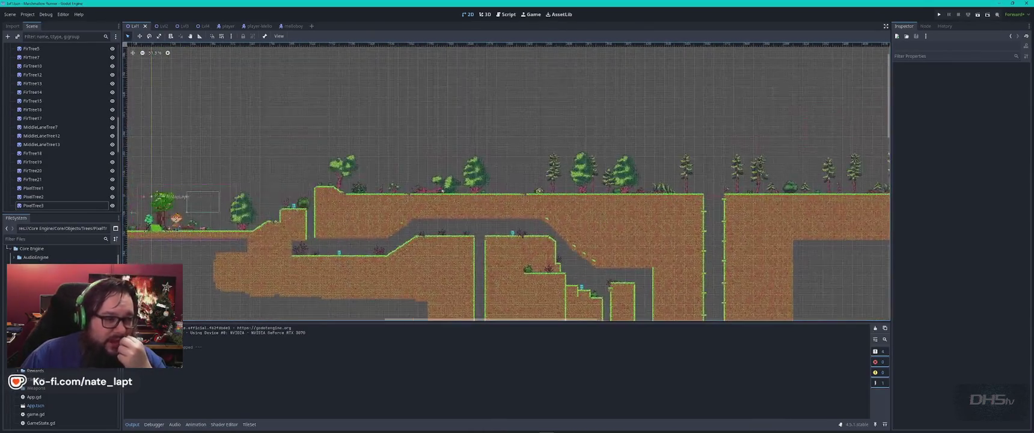
{"action": "mouse_move", "coordinate": [326, 194]}
{"action": "left_mouse_down"}
{"action": "mouse_move", "coordinate": [448, 216]}
{"action": "mouse_move", "coordinate": [425, 229]}
{"action": "mouse_move", "coordinate": [435, 273]}
{"action": "left_mouse_up"}
Drag Bush31 up and to the right on the grassy ledge, then deselect it.
{"action": "scroll", "coordinate": [448, 222], "scroll_direction": "up", "scroll_amount": 10}
{"action": "scroll", "coordinate": [425, 230], "scroll_direction": "up", "scroll_amount": 1}
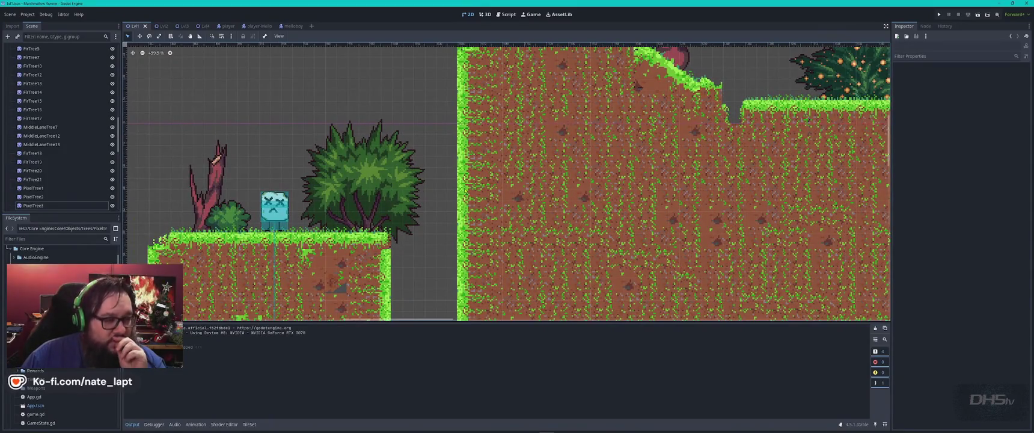
{"action": "mouse_move", "coordinate": [381, 202]}
{"action": "left_mouse_down"}
{"action": "mouse_move", "coordinate": [451, 208]}
{"action": "mouse_move", "coordinate": [370, 171]}
{"action": "left_mouse_up"}
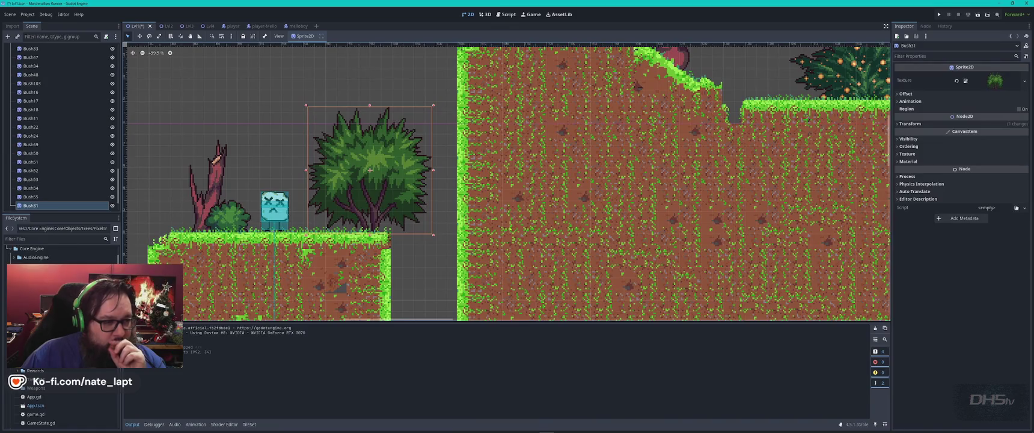
{"action": "left_click", "coordinate": [442, 252]}
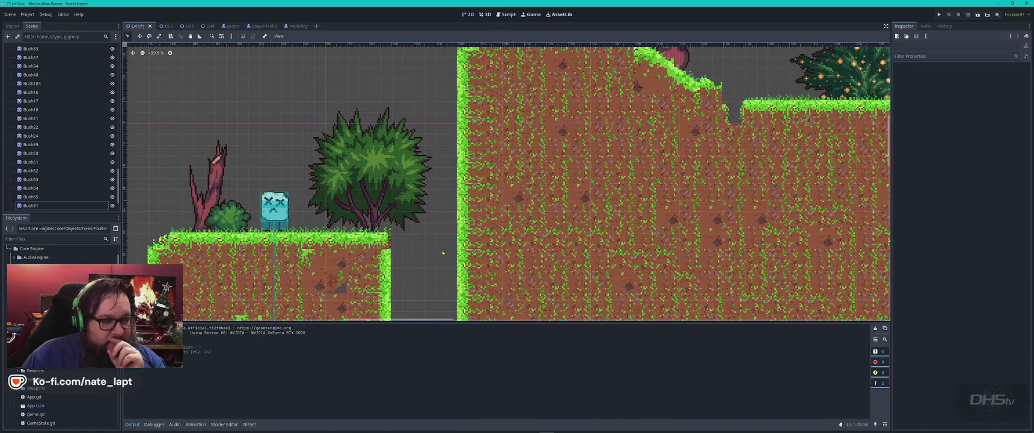
{"action": "scroll", "coordinate": [527, 242], "scroll_direction": "right", "scroll_amount": 2}
{"action": "scroll", "coordinate": [499, 204], "scroll_direction": "down", "scroll_amount": 4}
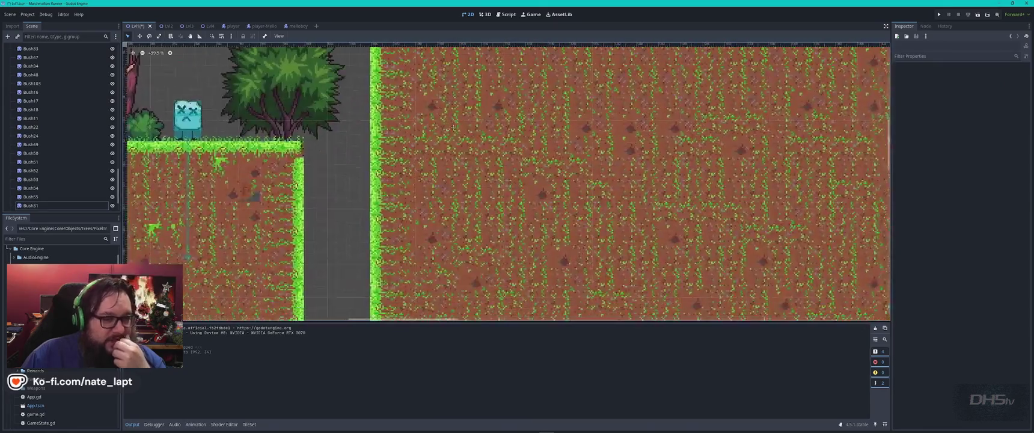
{"action": "scroll", "coordinate": [476, 167], "scroll_direction": "down", "scroll_amount": 2}
{"action": "scroll", "coordinate": [476, 167], "scroll_direction": "down", "scroll_amount": 3}
{"action": "scroll", "coordinate": [451, 193], "scroll_direction": "left", "scroll_amount": 2}
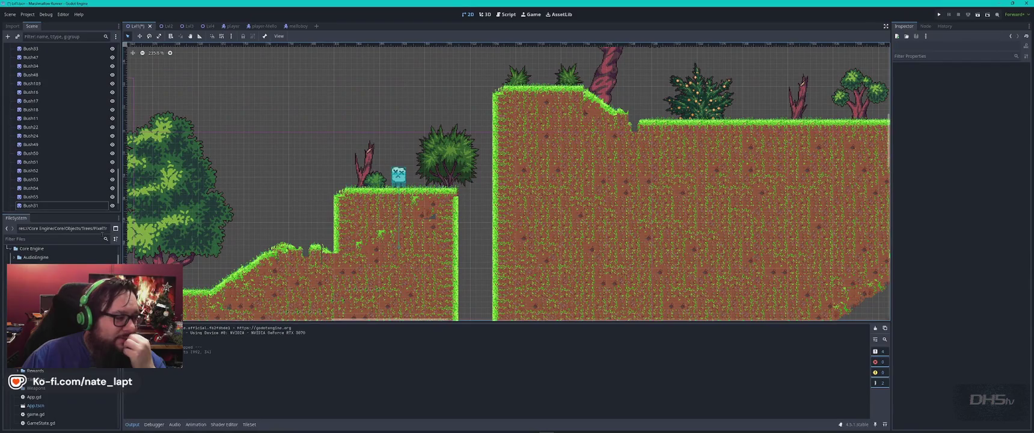
Filter files for 'rock', drop cave_rock1.png onto the ledge, and run the game.
{"action": "left_click", "coordinate": [66, 239]}
{"action": "type", "text": "rock"}
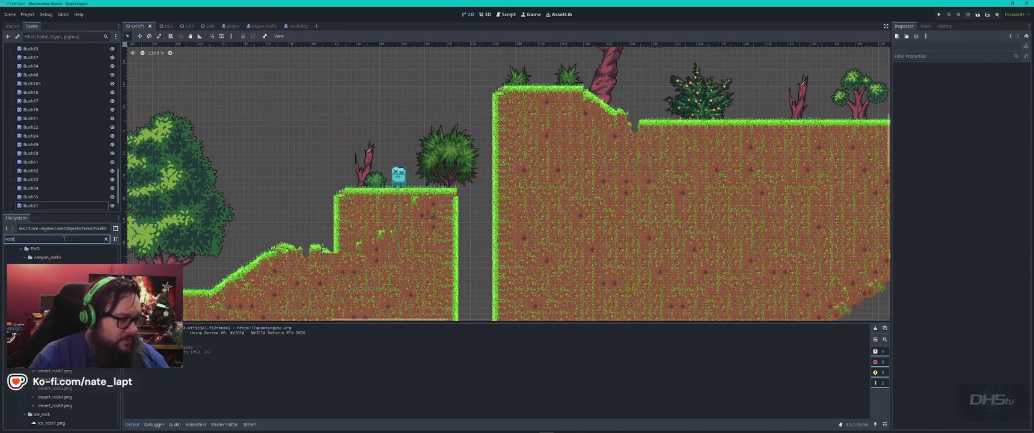
{"action": "mouse_move", "coordinate": [49, 301]}
{"action": "left_mouse_down"}
{"action": "mouse_move", "coordinate": [408, 174]}
{"action": "mouse_move", "coordinate": [460, 126]}
{"action": "mouse_move", "coordinate": [496, 172]}
{"action": "left_mouse_up"}
{"action": "key", "text": "F5"}
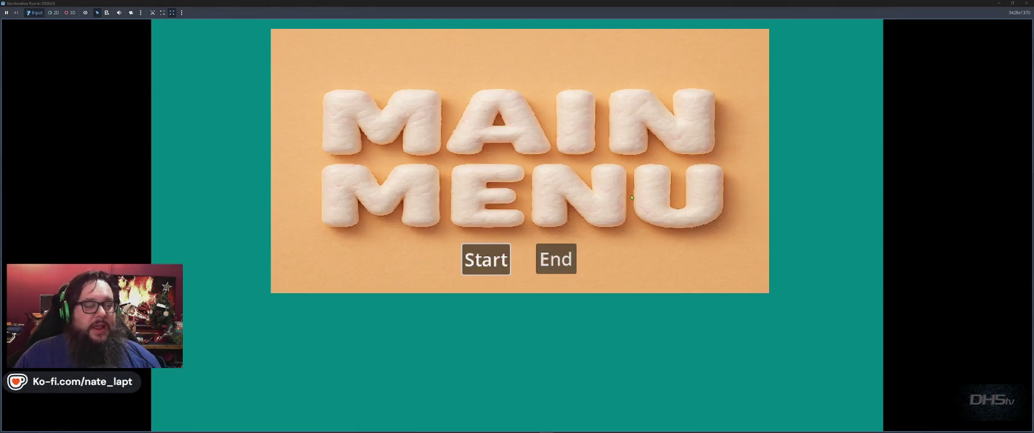
{"action": "left_click", "coordinate": [484, 259]}
Play-test the level, walking right and jumping onto the raised platform, then stop the game.
{"action": "key", "text": "Right"}
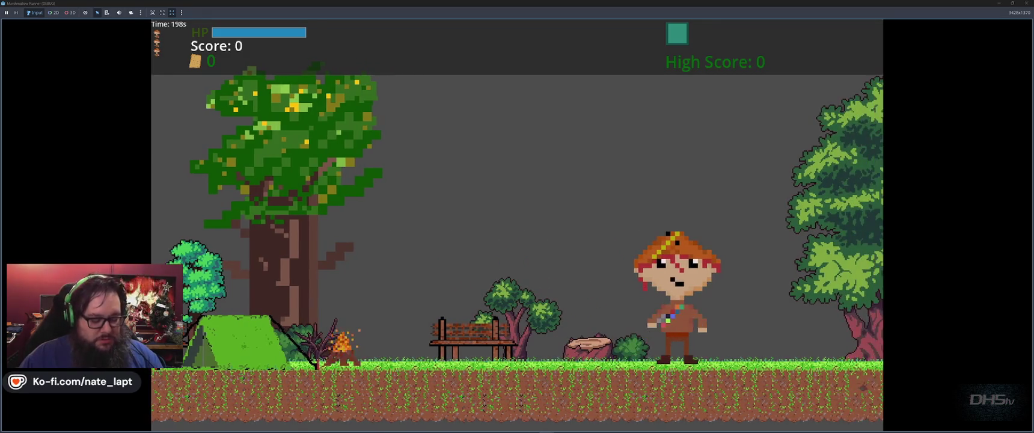
{"action": "key", "text": "Right"}
{"action": "key", "text": "space"}
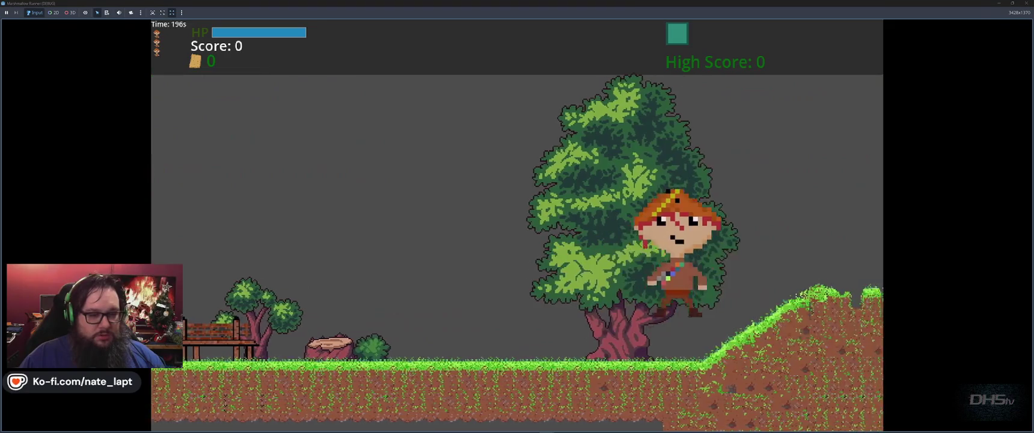
{"action": "key", "text": "Right"}
{"action": "key", "text": "Right"}
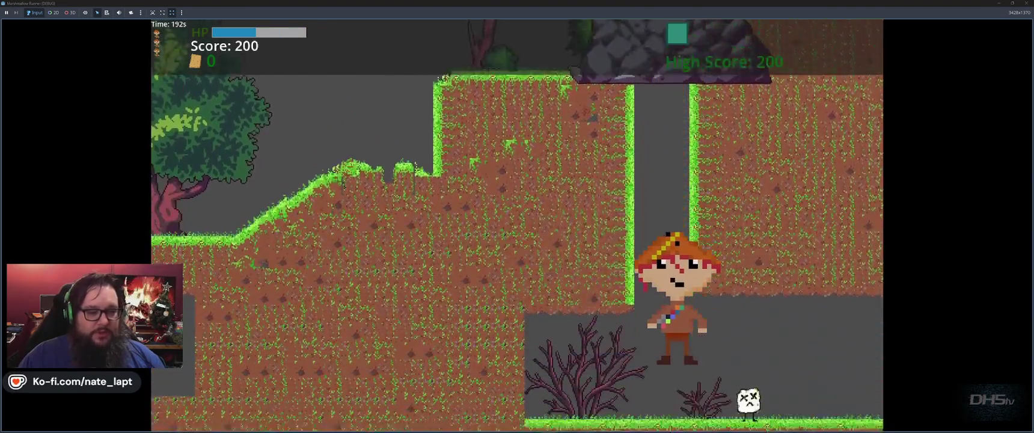
{"action": "key", "text": "F8"}
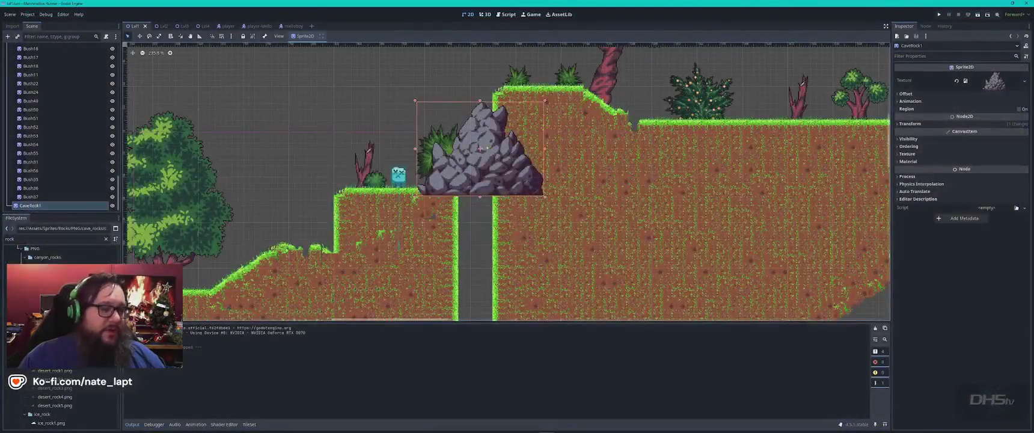
Delete the CaveRock1 sprite from the level, then try desert_rock1.png over the level.
{"action": "left_click_drag", "start_coordinate": [493, 162], "coordinate": [486, 163]}
{"action": "key", "text": "Delete"}
{"action": "left_click", "coordinate": [509, 226]}
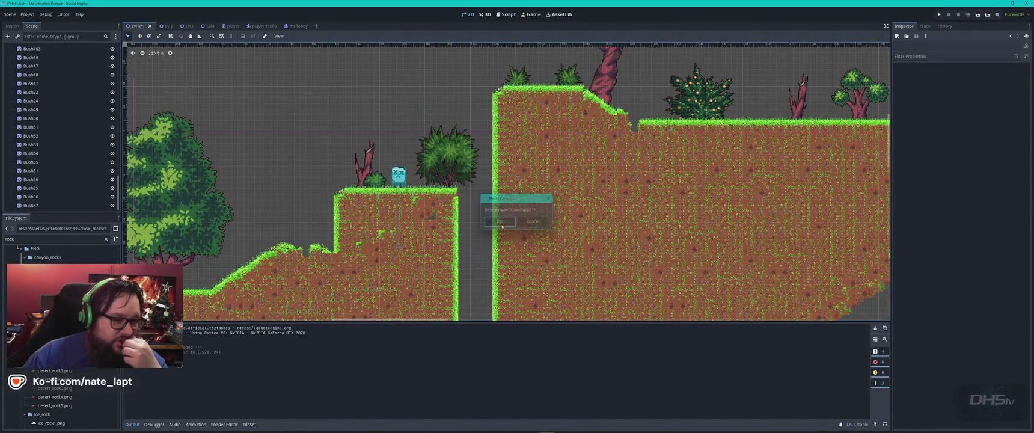
{"action": "left_click", "coordinate": [66, 371]}
{"action": "mouse_move", "coordinate": [66, 371]}
{"action": "left_mouse_down"}
{"action": "mouse_move", "coordinate": [376, 184]}
{"action": "mouse_move", "coordinate": [66, 372]}
{"action": "left_mouse_up"}
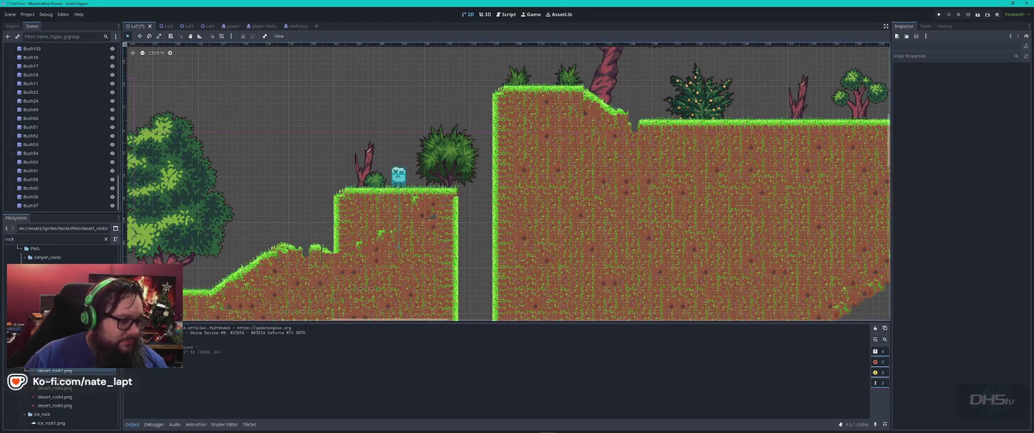
Drop middle_lane_rock1_1.png onto the upper grassy ledge as MiddleLaneRock11, then select Lvl1.
{"action": "scroll", "coordinate": [65, 373], "scroll_direction": "down", "scroll_amount": 5}
{"action": "scroll", "coordinate": [65, 372], "scroll_direction": "down", "scroll_amount": 2}
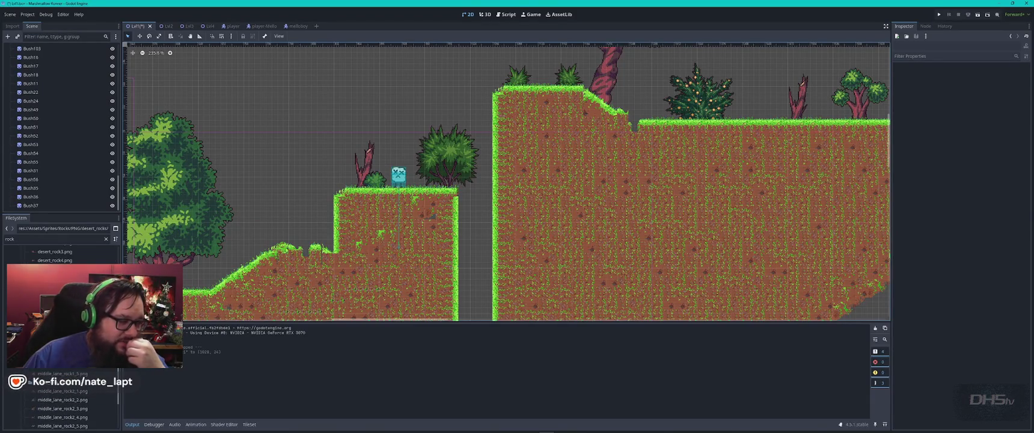
{"action": "mouse_move", "coordinate": [60, 339]}
{"action": "left_mouse_down"}
{"action": "mouse_move", "coordinate": [210, 253]}
{"action": "mouse_move", "coordinate": [756, 50]}
{"action": "mouse_move", "coordinate": [795, 83]}
{"action": "left_mouse_up"}
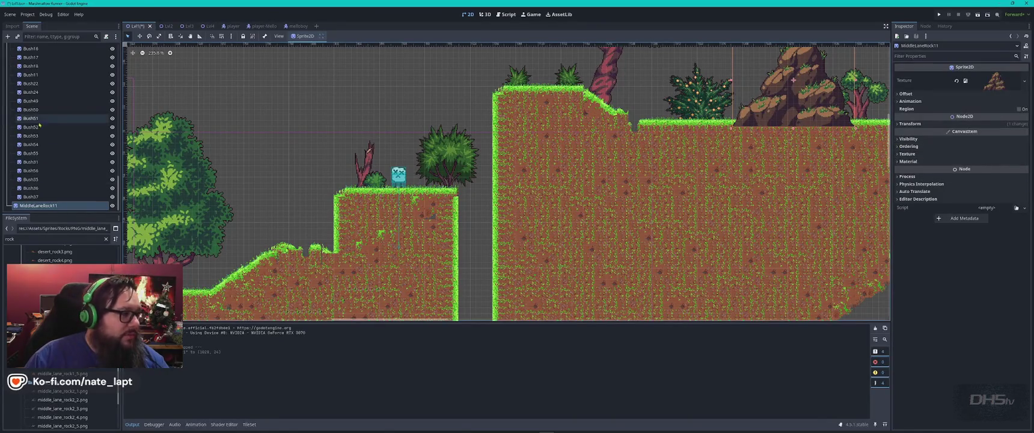
{"action": "scroll", "coordinate": [62, 124], "scroll_direction": "up", "scroll_amount": 5}
{"action": "scroll", "coordinate": [42, 117], "scroll_direction": "up", "scroll_amount": 5}
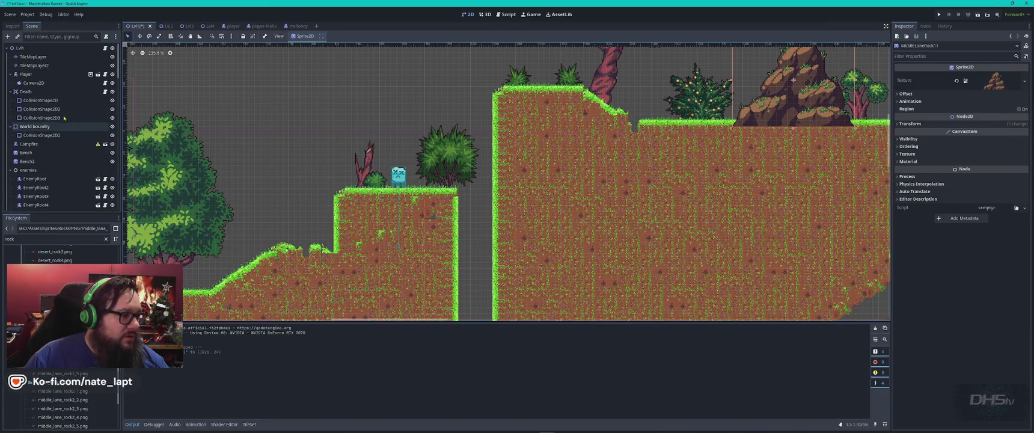
{"action": "left_click", "coordinate": [29, 49]}
Add a new Node2D to the Lvl1 scene via the node search.
{"action": "key", "text": "ctrl+a"}
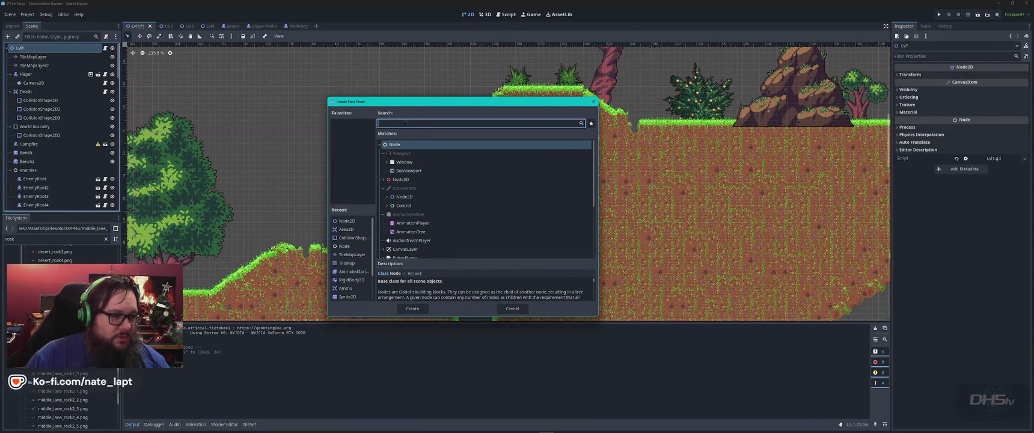
{"action": "type", "text": "node"}
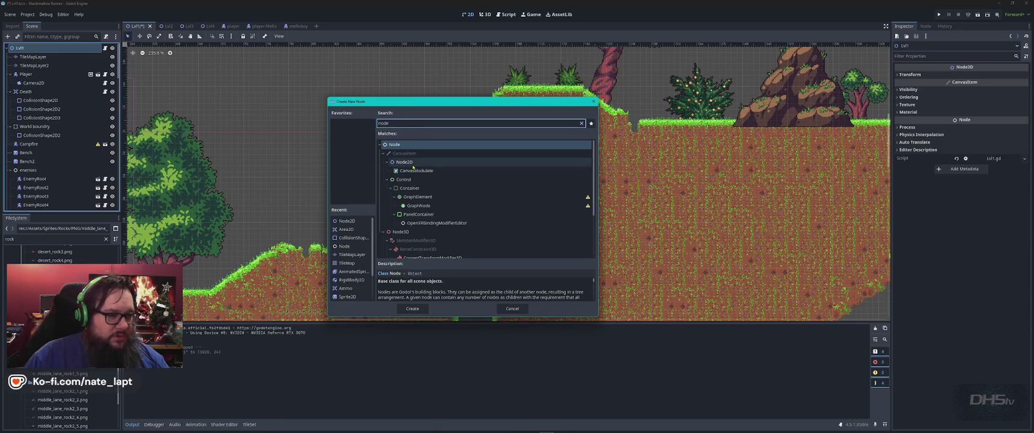
{"action": "left_click", "coordinate": [406, 163]}
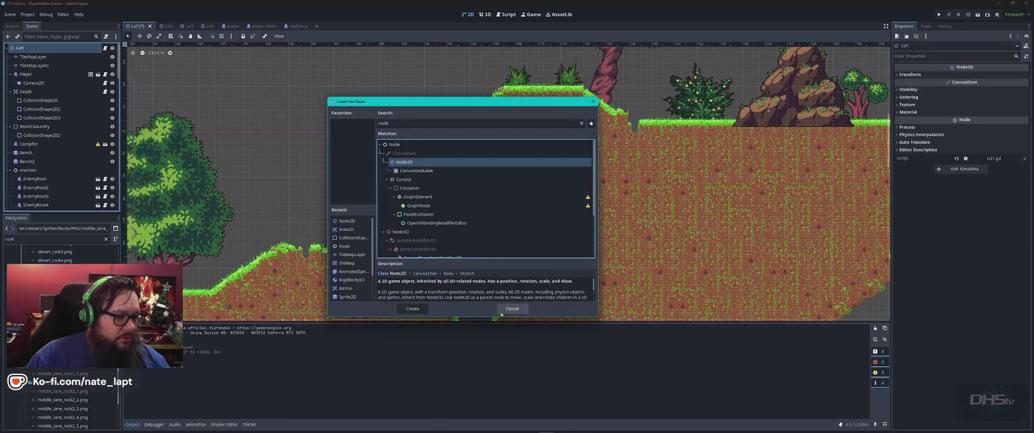
{"action": "left_click", "coordinate": [426, 308]}
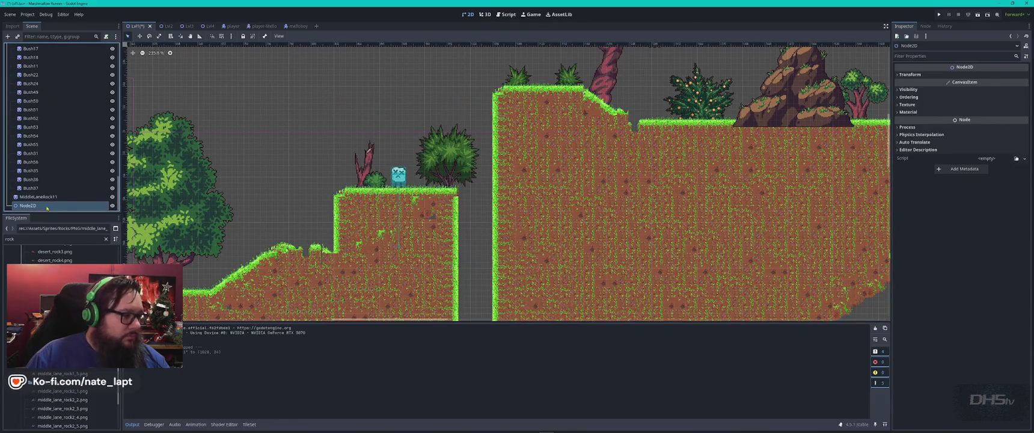
Rename the Node2D to Rocks and nest MiddleLaneRock11 under it.
{"action": "double_click", "coordinate": [46, 205]}
{"action": "type", "text": "s"}
{"action": "key", "text": "Return"}
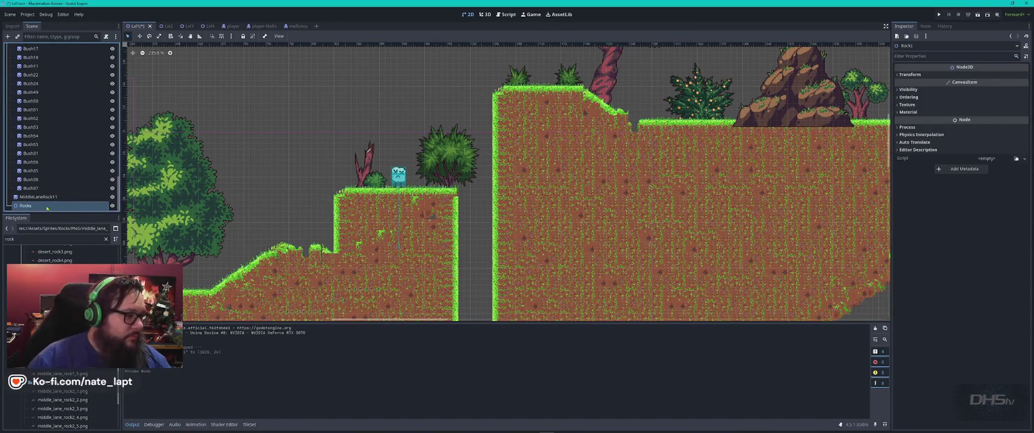
{"action": "left_click_drag", "start_coordinate": [37, 196], "coordinate": [44, 205]}
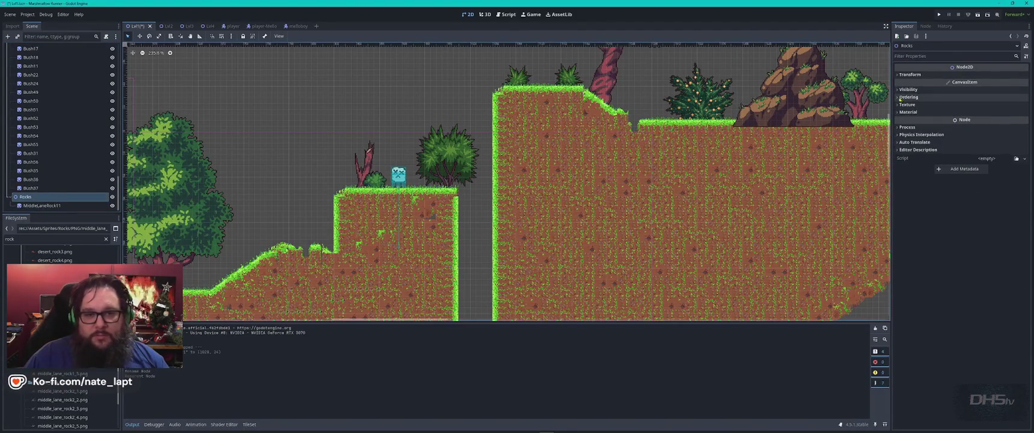
Set Rocks' Z Index to -1 and add middle_lane_rock2_4.png on the upper ledge under Rocks.
{"action": "left_click", "coordinate": [901, 98]}
{"action": "left_click", "coordinate": [1025, 107]}
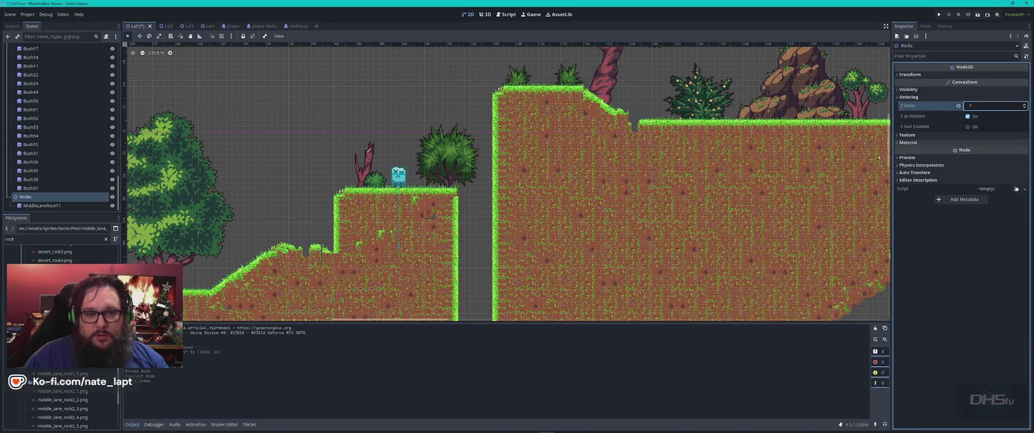
{"action": "scroll", "coordinate": [73, 388], "scroll_direction": "down", "scroll_amount": 3}
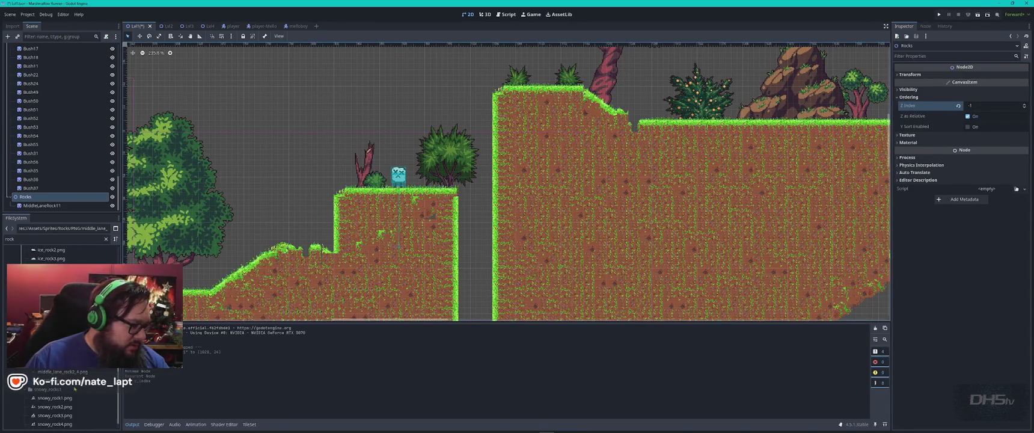
{"action": "left_click", "coordinate": [65, 373]}
{"action": "mouse_move", "coordinate": [65, 373]}
{"action": "left_mouse_down"}
{"action": "mouse_move", "coordinate": [276, 244]}
{"action": "mouse_move", "coordinate": [697, 104]}
{"action": "mouse_move", "coordinate": [666, 109]}
{"action": "left_mouse_up"}
{"action": "left_click_drag", "start_coordinate": [41, 206], "coordinate": [34, 189]}
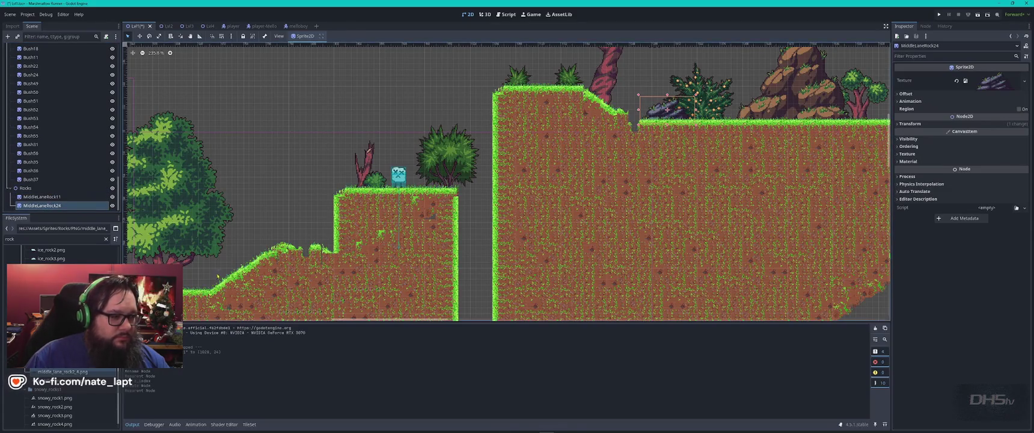
Add middle_lane_rock2_5 and middle_lane_rock2_1 rocks, placing the latter beside the tree trunks.
{"action": "scroll", "coordinate": [216, 277], "scroll_direction": "left", "scroll_amount": 10}
{"action": "scroll", "coordinate": [53, 371], "scroll_direction": "down", "scroll_amount": 1}
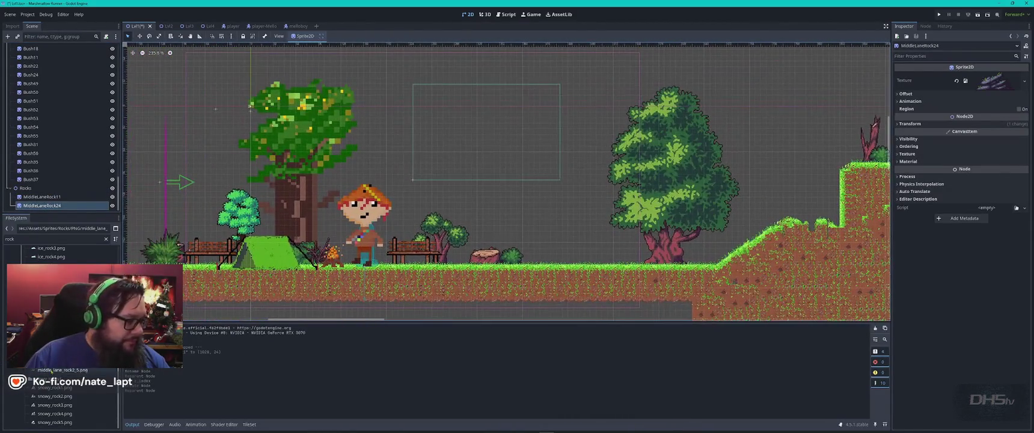
{"action": "left_click_drag", "start_coordinate": [59, 373], "coordinate": [458, 260]}
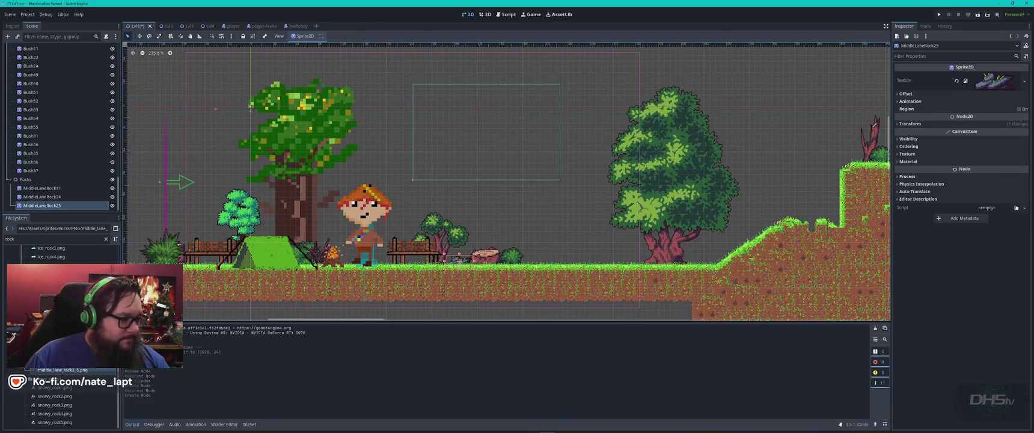
{"action": "mouse_move", "coordinate": [60, 335]}
{"action": "left_mouse_down"}
{"action": "mouse_move", "coordinate": [229, 282]}
{"action": "mouse_move", "coordinate": [217, 247]}
{"action": "mouse_move", "coordinate": [179, 237]}
{"action": "left_mouse_up"}
{"action": "scroll", "coordinate": [421, 180], "scroll_direction": "left", "scroll_amount": 5}
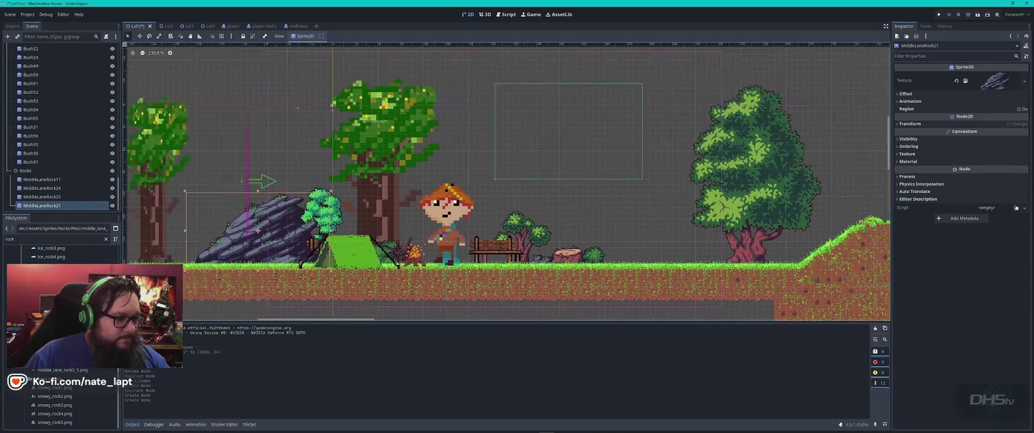
{"action": "left_click_drag", "start_coordinate": [354, 250], "coordinate": [261, 241]}
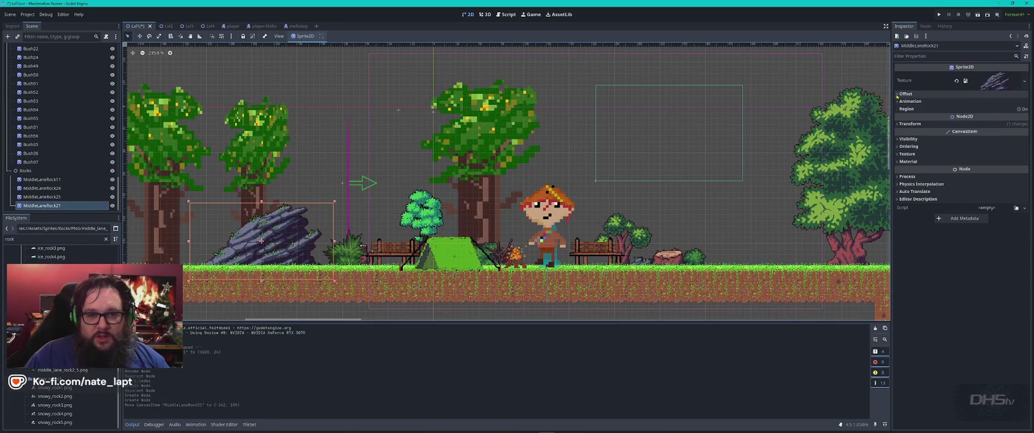
Set MiddleLaneRock21's Z Index to -7, reposition it, and add middle_lane_rock2_3 beside the stump.
{"action": "left_click", "coordinate": [908, 147]}
{"action": "left_click", "coordinate": [1025, 157]}
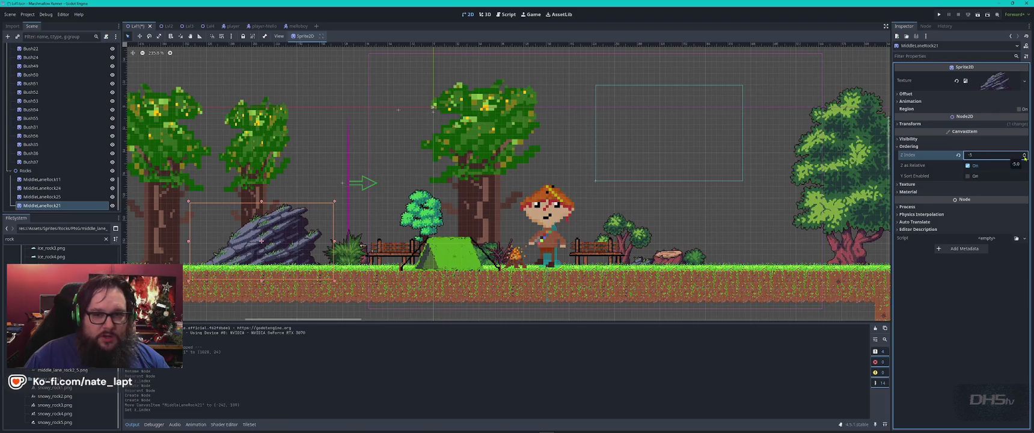
{"action": "left_click", "coordinate": [1025, 158]}
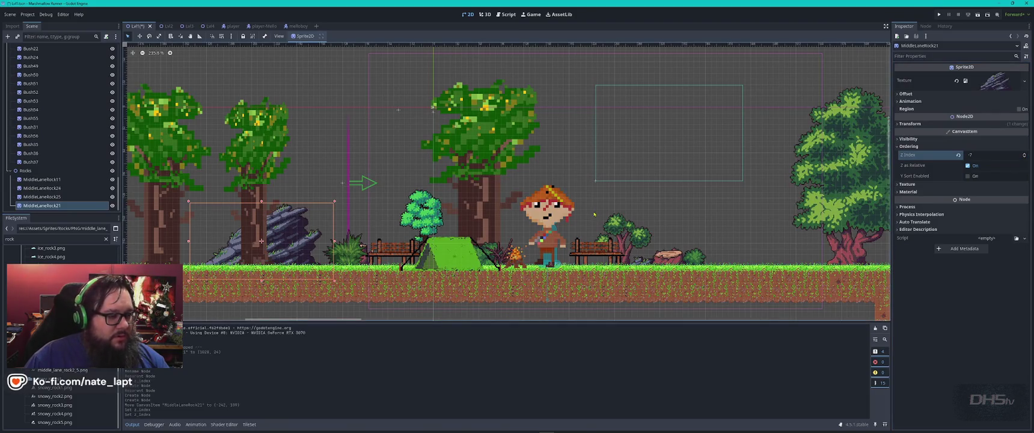
{"action": "left_click_drag", "start_coordinate": [284, 227], "coordinate": [323, 241]}
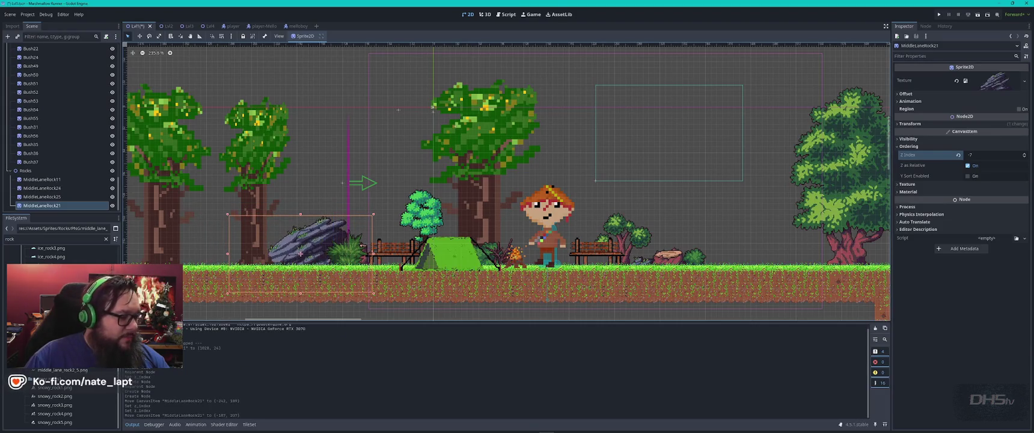
{"action": "mouse_move", "coordinate": [54, 352]}
{"action": "left_mouse_down"}
{"action": "mouse_move", "coordinate": [207, 241]}
{"action": "mouse_move", "coordinate": [738, 252]}
{"action": "left_mouse_up"}
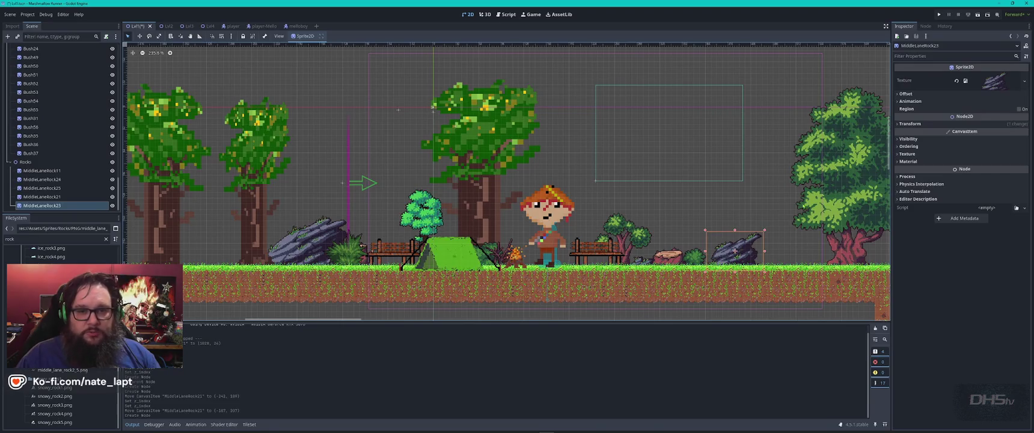
{"action": "left_click", "coordinate": [906, 94]}
Enable Flip H on MiddleLaneRock23 and nudge it down and right.
{"action": "left_click", "coordinate": [968, 134]}
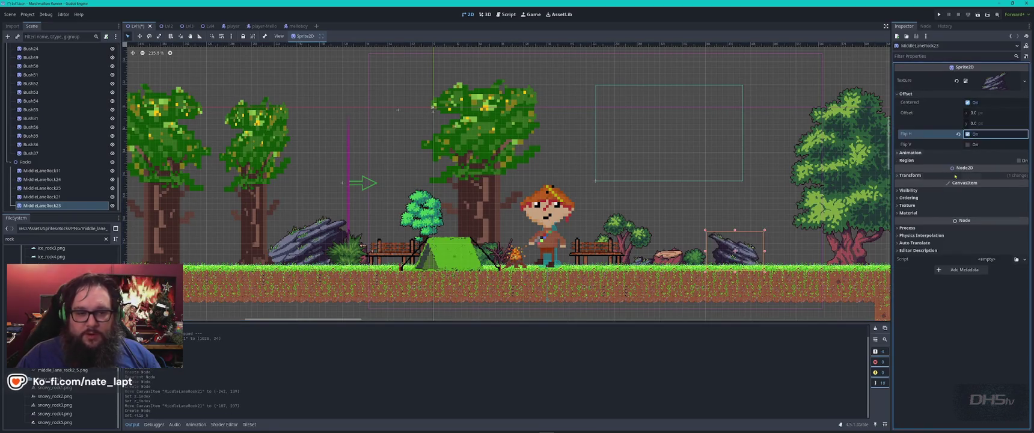
{"action": "left_click", "coordinate": [968, 145]}
{"action": "left_click", "coordinate": [968, 145]}
{"action": "left_click_drag", "start_coordinate": [736, 248], "coordinate": [744, 256]}
Add another middle_lane_rock2_1 rock against the cliff.
{"action": "scroll", "coordinate": [728, 239], "scroll_direction": "down", "scroll_amount": 3}
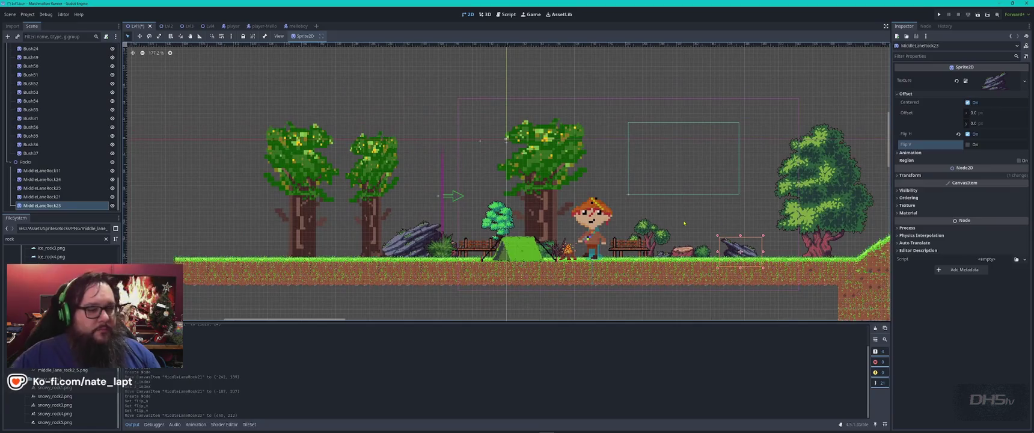
{"action": "scroll", "coordinate": [506, 140], "scroll_direction": "right", "scroll_amount": 10}
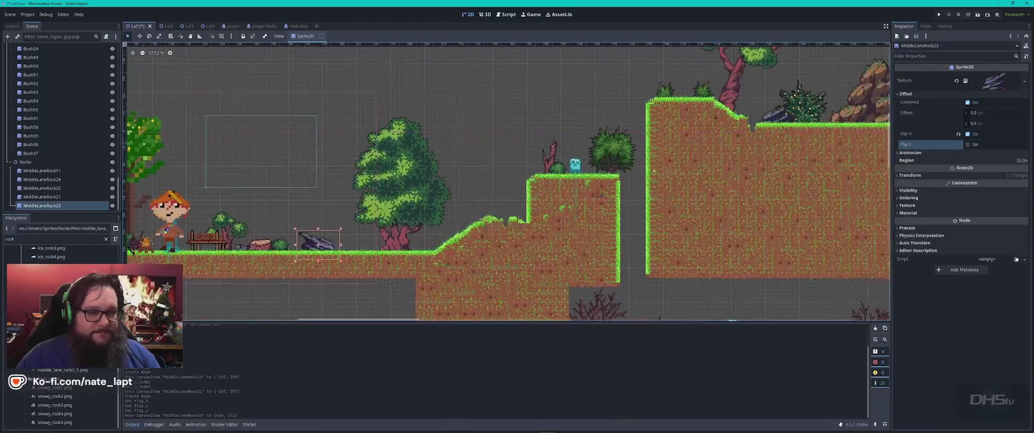
{"action": "scroll", "coordinate": [639, 139], "scroll_direction": "up", "scroll_amount": 2}
{"action": "scroll", "coordinate": [639, 139], "scroll_direction": "right", "scroll_amount": 2}
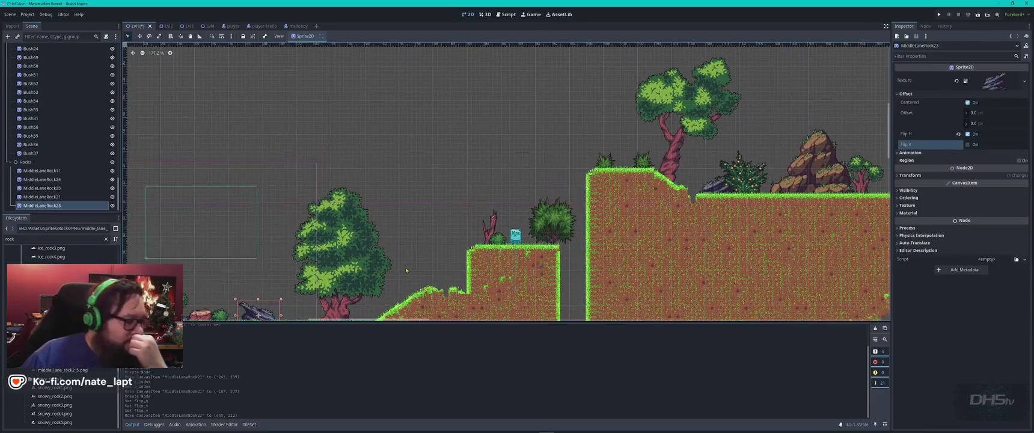
{"action": "left_click", "coordinate": [63, 319]}
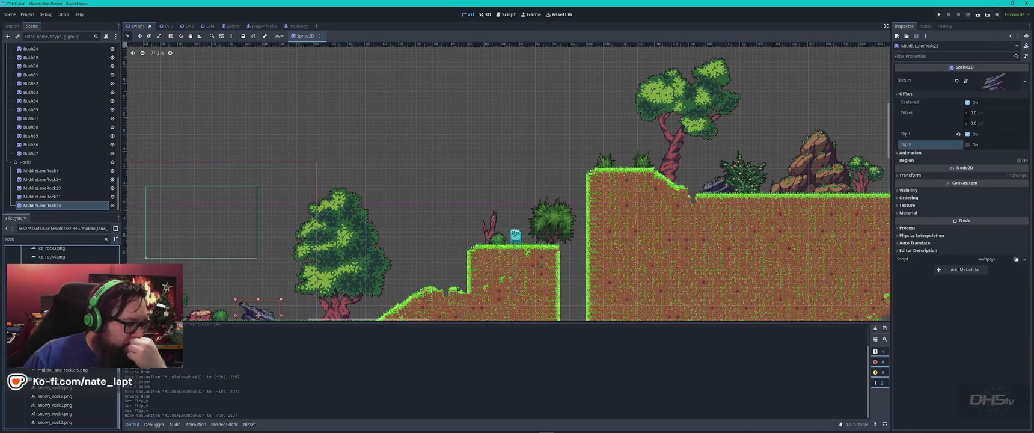
{"action": "left_click_drag", "start_coordinate": [63, 318], "coordinate": [588, 222]}
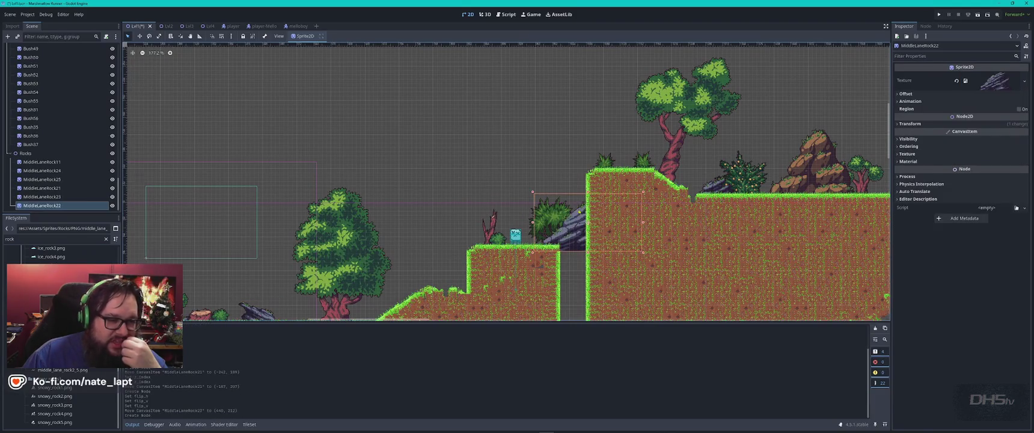
Add the desert rock4 sprite to the level as DesertRock4.
{"action": "scroll", "coordinate": [588, 222], "scroll_direction": "up", "scroll_amount": 1}
{"action": "scroll", "coordinate": [588, 222], "scroll_direction": "down", "scroll_amount": 3}
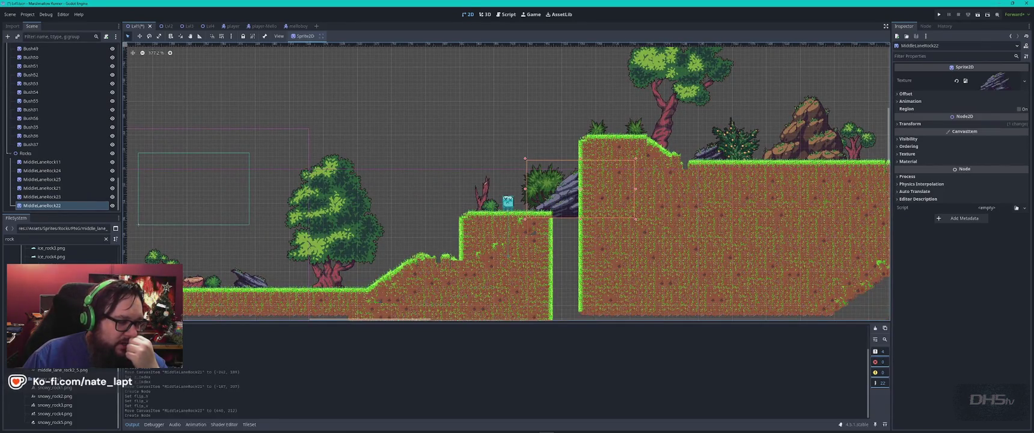
{"action": "scroll", "coordinate": [60, 337], "scroll_direction": "up", "scroll_amount": 5}
{"action": "mouse_move", "coordinate": [57, 294]}
{"action": "left_mouse_down"}
{"action": "mouse_move", "coordinate": [637, 218]}
{"action": "mouse_move", "coordinate": [544, 225]}
{"action": "mouse_move", "coordinate": [357, 289]}
{"action": "left_mouse_up"}
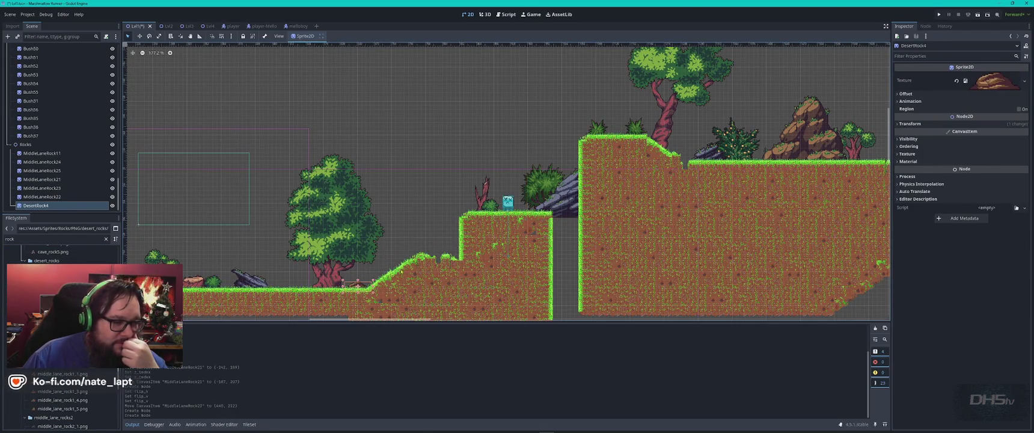
Move MiddleLaneRock22 onto flat ground beside the trees.
{"action": "scroll", "coordinate": [396, 271], "scroll_direction": "up", "scroll_amount": 2}
{"action": "mouse_move", "coordinate": [573, 177]}
{"action": "left_mouse_down"}
{"action": "mouse_move", "coordinate": [463, 217]}
{"action": "mouse_move", "coordinate": [476, 227]}
{"action": "mouse_move", "coordinate": [467, 223]}
{"action": "mouse_move", "coordinate": [786, 196]}
{"action": "mouse_move", "coordinate": [406, 209]}
{"action": "mouse_move", "coordinate": [824, 140]}
{"action": "mouse_move", "coordinate": [809, 126]}
{"action": "left_mouse_up"}
{"action": "left_click", "coordinate": [463, 218]}
{"action": "scroll", "coordinate": [748, 113], "scroll_direction": "right", "scroll_amount": 2}
{"action": "scroll", "coordinate": [748, 114], "scroll_direction": "right", "scroll_amount": 5}
{"action": "mouse_move", "coordinate": [264, 214]}
{"action": "left_mouse_down"}
{"action": "mouse_move", "coordinate": [809, 244]}
{"action": "mouse_move", "coordinate": [752, 248]}
{"action": "mouse_move", "coordinate": [752, 276]}
{"action": "left_mouse_up"}
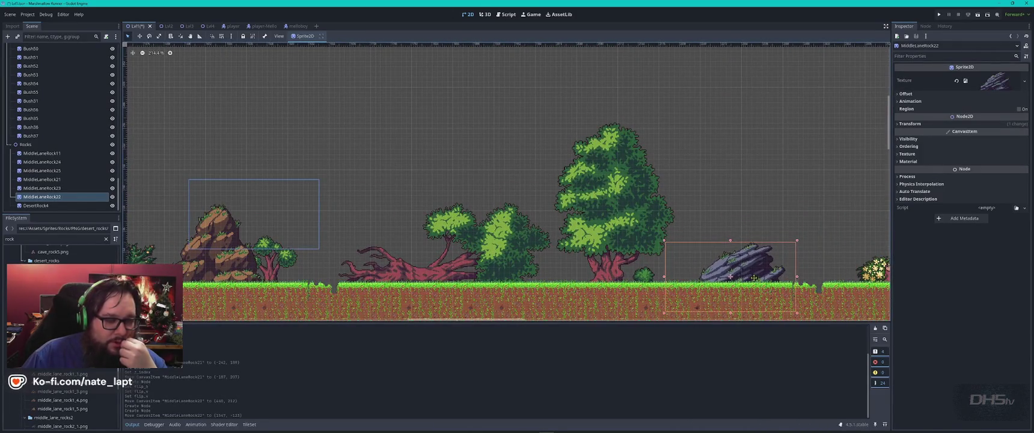
Add middle_lane_rock1_4, 1_5, 1_1 and two more rocks along the platform grass.
{"action": "scroll", "coordinate": [751, 276], "scroll_direction": "down", "scroll_amount": 1}
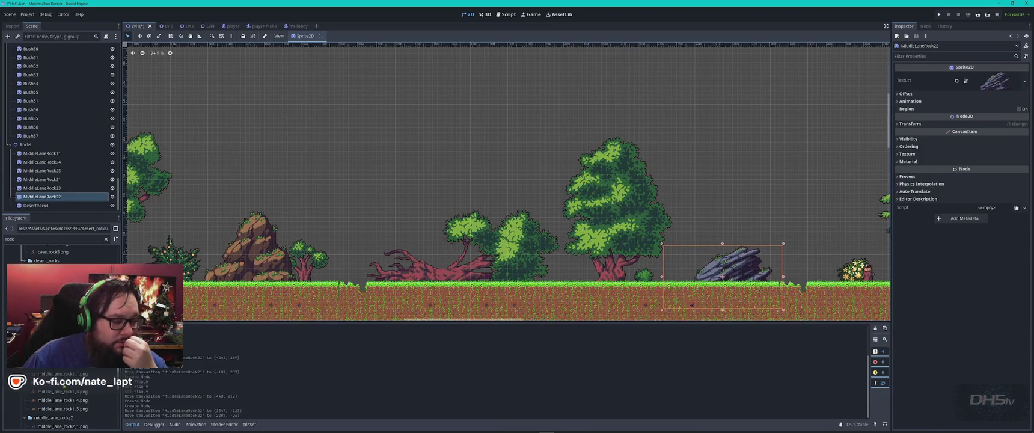
{"action": "mouse_move", "coordinate": [63, 399]}
{"action": "left_mouse_down"}
{"action": "mouse_move", "coordinate": [347, 253]}
{"action": "mouse_move", "coordinate": [333, 281]}
{"action": "left_mouse_up"}
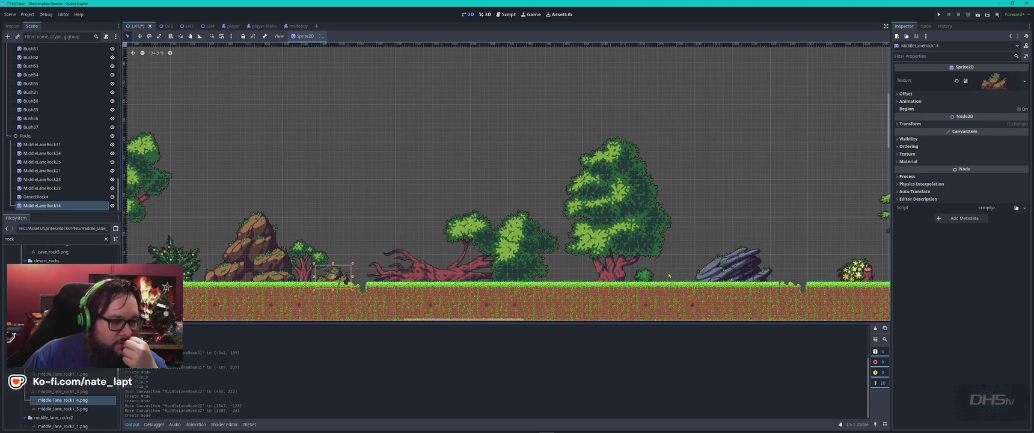
{"action": "scroll", "coordinate": [669, 275], "scroll_direction": "down", "scroll_amount": 2}
{"action": "scroll", "coordinate": [401, 280], "scroll_direction": "right", "scroll_amount": 10}
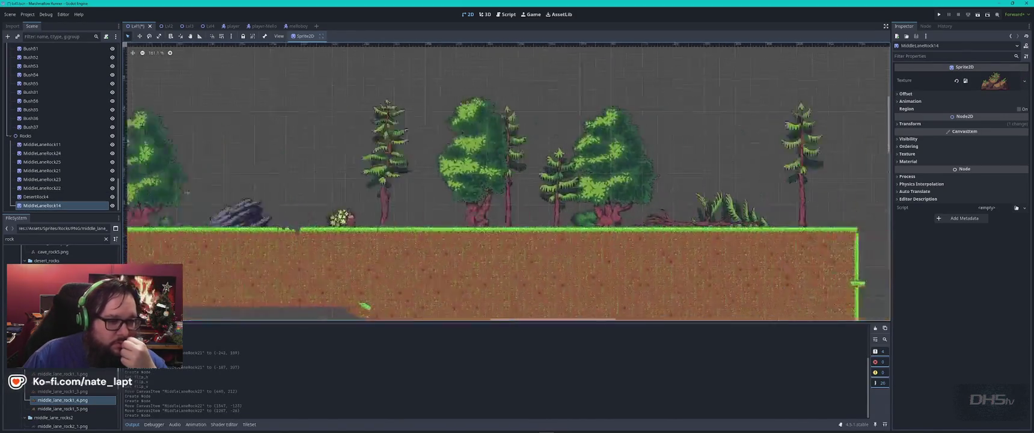
{"action": "mouse_move", "coordinate": [62, 408]}
{"action": "left_mouse_down"}
{"action": "mouse_move", "coordinate": [657, 228]}
{"action": "mouse_move", "coordinate": [646, 228]}
{"action": "left_mouse_up"}
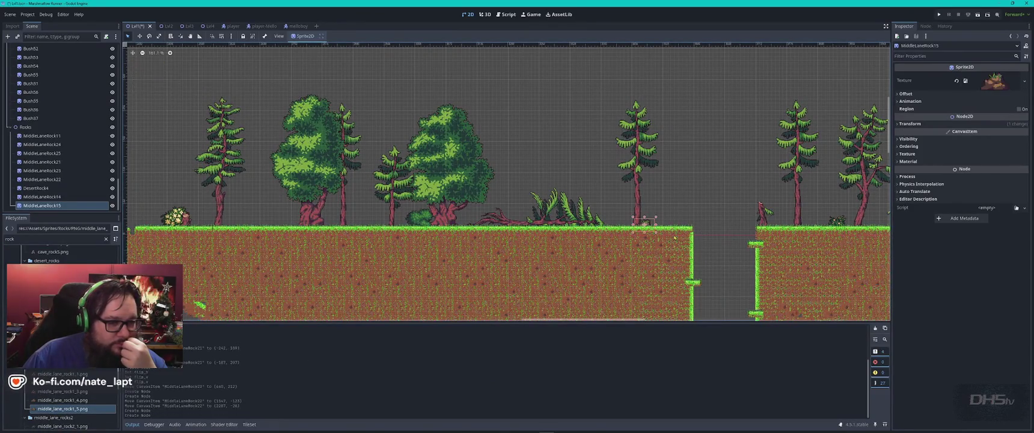
{"action": "mouse_move", "coordinate": [63, 374]}
{"action": "left_mouse_down"}
{"action": "mouse_move", "coordinate": [301, 253]}
{"action": "mouse_move", "coordinate": [472, 228]}
{"action": "left_mouse_up"}
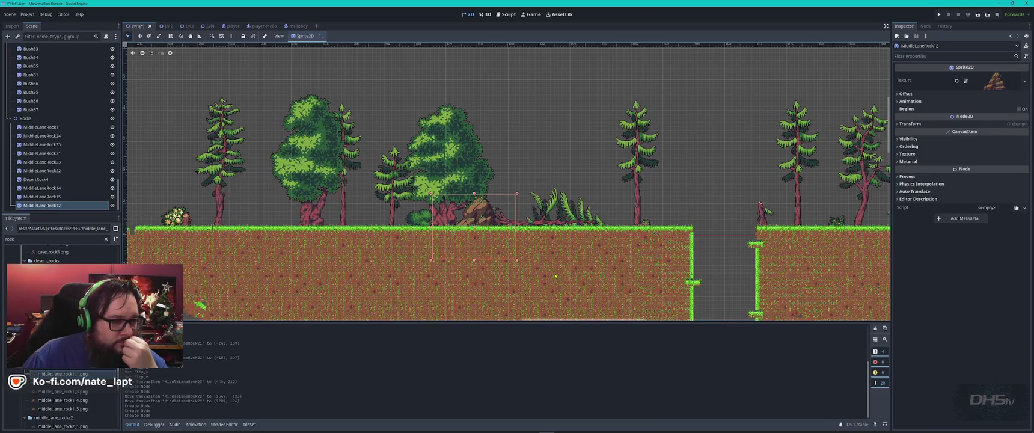
{"action": "mouse_move", "coordinate": [52, 391]}
{"action": "left_mouse_down"}
{"action": "mouse_move", "coordinate": [156, 289]}
{"action": "mouse_move", "coordinate": [276, 246]}
{"action": "mouse_move", "coordinate": [275, 223]}
{"action": "left_mouse_up"}
{"action": "scroll", "coordinate": [275, 224], "scroll_direction": "right", "scroll_amount": 10}
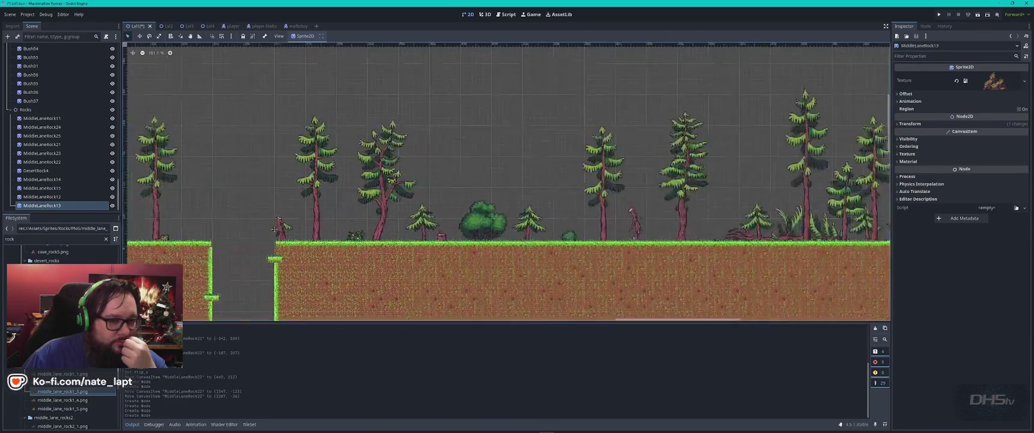
{"action": "mouse_move", "coordinate": [66, 400]}
{"action": "left_mouse_down"}
{"action": "mouse_move", "coordinate": [253, 325]}
{"action": "mouse_move", "coordinate": [596, 308]}
{"action": "mouse_move", "coordinate": [578, 222]}
{"action": "left_mouse_up"}
Place two rocks beside the dead tree on the cave floor.
{"action": "scroll", "coordinate": [375, 296], "scroll_direction": "down", "scroll_amount": 3}
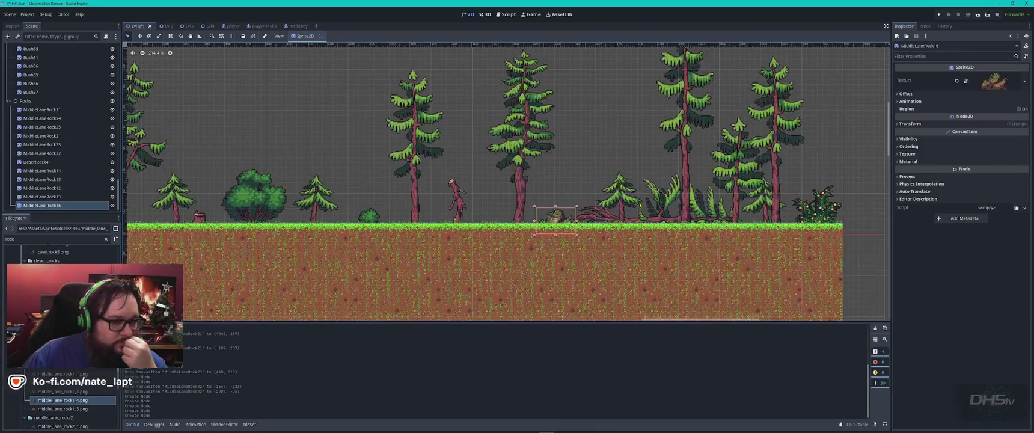
{"action": "left_click_drag", "start_coordinate": [375, 296], "coordinate": [614, 107]}
{"action": "mouse_move", "coordinate": [309, 276]}
{"action": "left_mouse_down"}
{"action": "mouse_move", "coordinate": [493, 264]}
{"action": "mouse_move", "coordinate": [481, 361]}
{"action": "mouse_move", "coordinate": [493, 397]}
{"action": "left_mouse_up"}
{"action": "scroll", "coordinate": [398, 233], "scroll_direction": "up", "scroll_amount": 5}
{"action": "scroll", "coordinate": [398, 234], "scroll_direction": "up", "scroll_amount": 5}
{"action": "left_click_drag", "start_coordinate": [398, 234], "coordinate": [387, 274]}
{"action": "left_click_drag", "start_coordinate": [67, 400], "coordinate": [325, 252]}
{"action": "mouse_move", "coordinate": [65, 409]}
{"action": "left_mouse_down"}
{"action": "mouse_move", "coordinate": [211, 300]}
{"action": "mouse_move", "coordinate": [411, 249]}
{"action": "mouse_move", "coordinate": [395, 251]}
{"action": "left_mouse_up"}
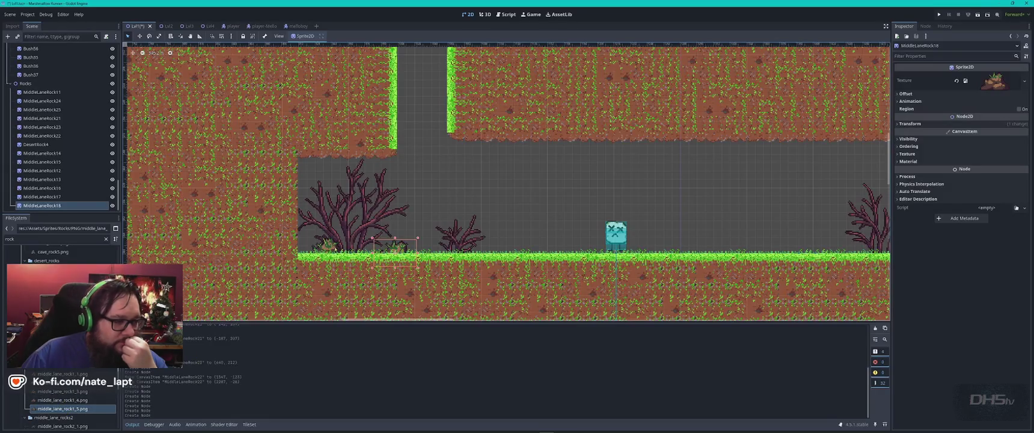
Raise MiddleLaneRock17 onto the grass and add rocks at the slope foot and mid cave floor.
{"action": "key", "text": "Up"}
{"action": "left_click_drag", "start_coordinate": [325, 257], "coordinate": [328, 245]}
{"action": "left_click_drag", "start_coordinate": [602, 240], "coordinate": [404, 212]}
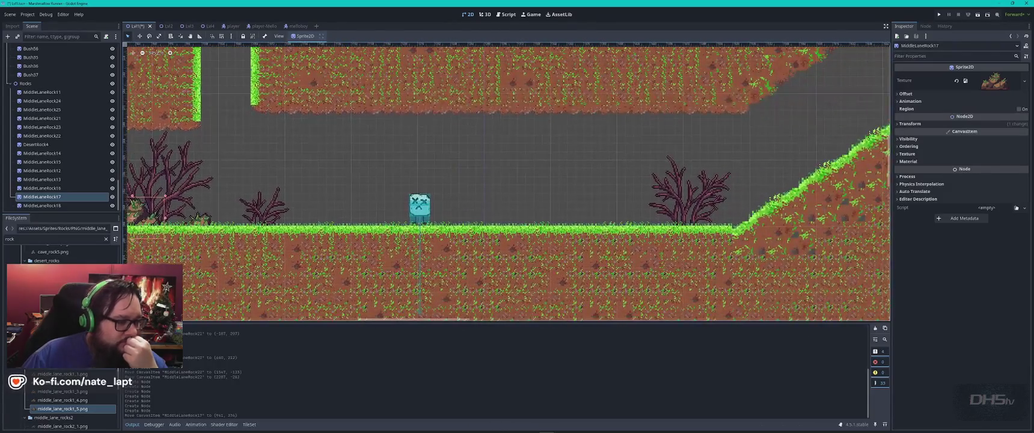
{"action": "mouse_move", "coordinate": [73, 374]}
{"action": "left_mouse_down"}
{"action": "mouse_move", "coordinate": [558, 248]}
{"action": "mouse_move", "coordinate": [554, 233]}
{"action": "mouse_move", "coordinate": [721, 221]}
{"action": "left_mouse_up"}
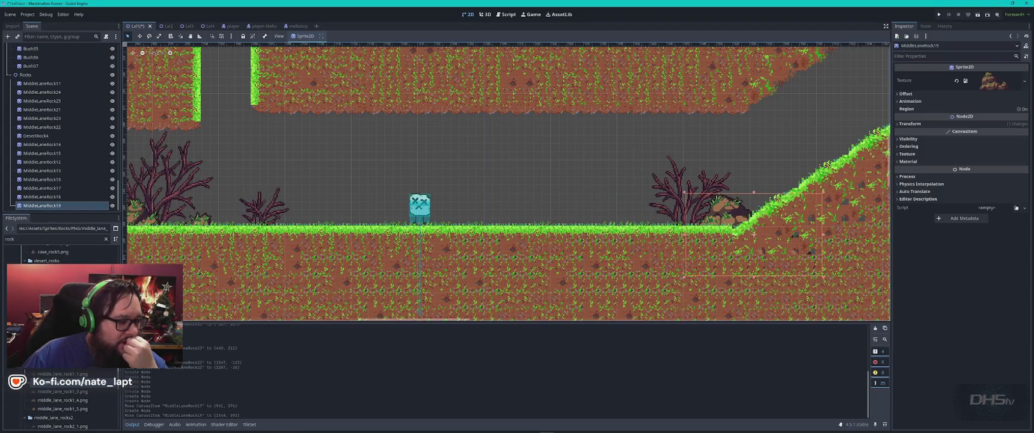
{"action": "mouse_move", "coordinate": [71, 392]}
{"action": "left_mouse_down"}
{"action": "mouse_move", "coordinate": [394, 290]}
{"action": "mouse_move", "coordinate": [537, 227]}
{"action": "left_mouse_up"}
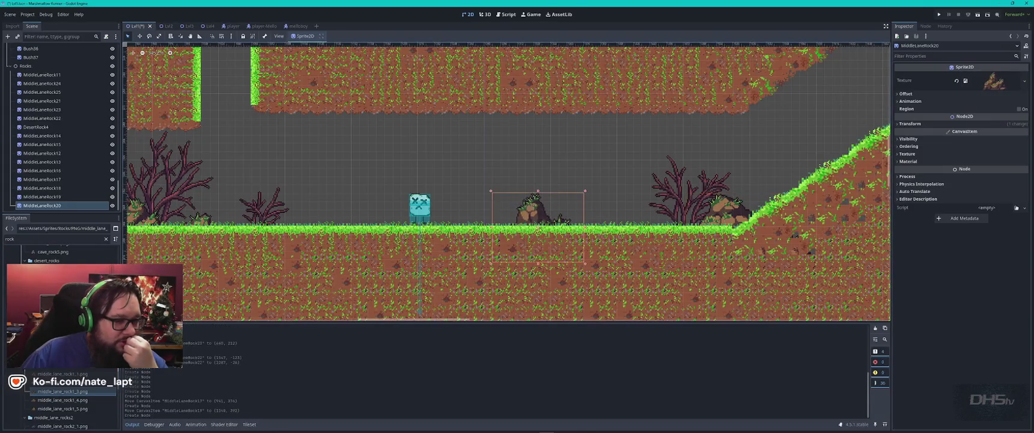
Add a rock beside the player, enable Flip H, and shift it slightly right.
{"action": "mouse_move", "coordinate": [62, 392]}
{"action": "left_mouse_down"}
{"action": "mouse_move", "coordinate": [192, 313]}
{"action": "mouse_move", "coordinate": [439, 223]}
{"action": "mouse_move", "coordinate": [450, 230]}
{"action": "mouse_move", "coordinate": [450, 220]}
{"action": "left_mouse_up"}
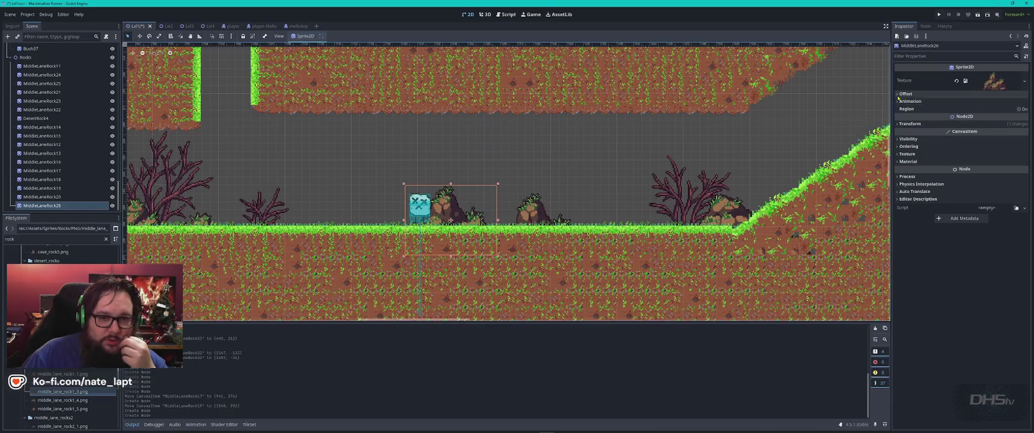
{"action": "left_click", "coordinate": [973, 94]}
{"action": "left_click", "coordinate": [968, 134]}
{"action": "left_click_drag", "start_coordinate": [464, 219], "coordinate": [485, 219]}
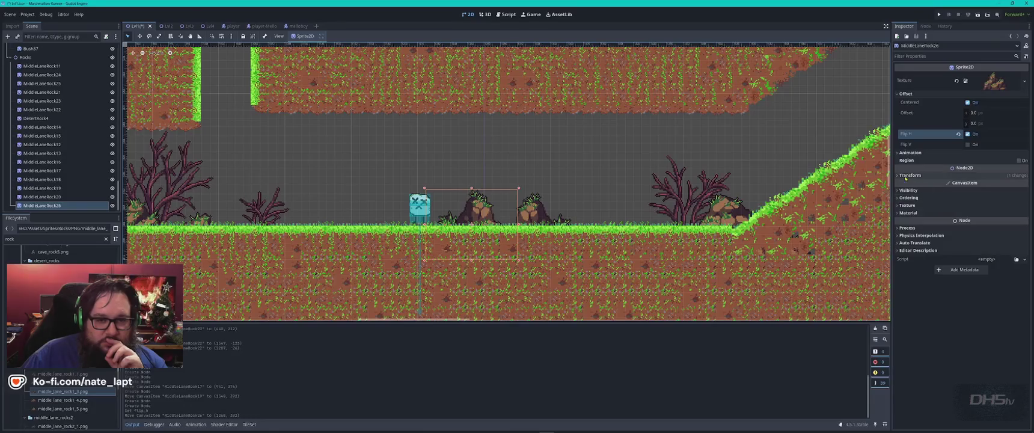
Tilt MiddleLaneRock26 about 9.5 degrees and nudge it up and right.
{"action": "left_click", "coordinate": [911, 175]}
{"action": "left_click", "coordinate": [994, 184]}
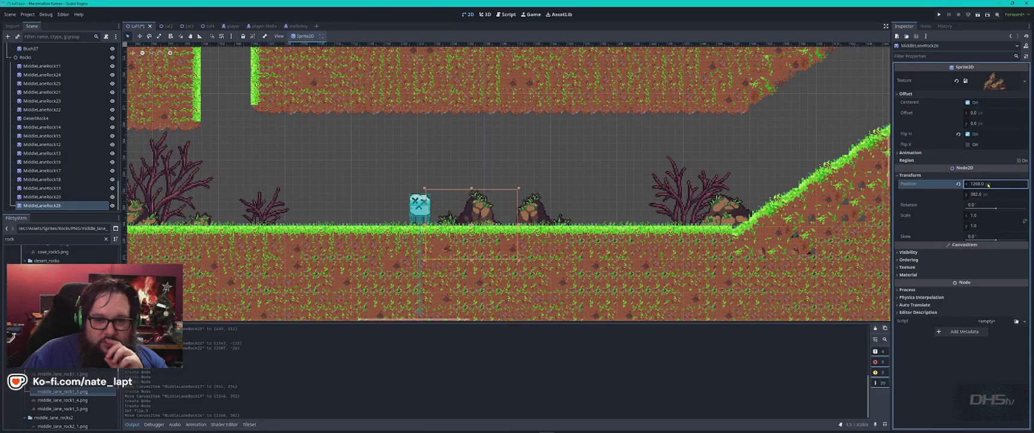
{"action": "left_click_drag", "start_coordinate": [995, 183], "coordinate": [999, 184]}
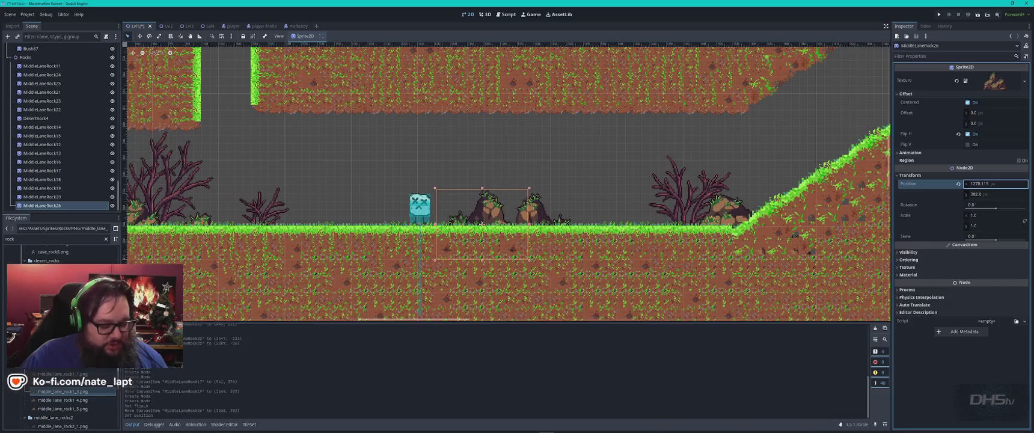
{"action": "key", "text": "ctrl+z"}
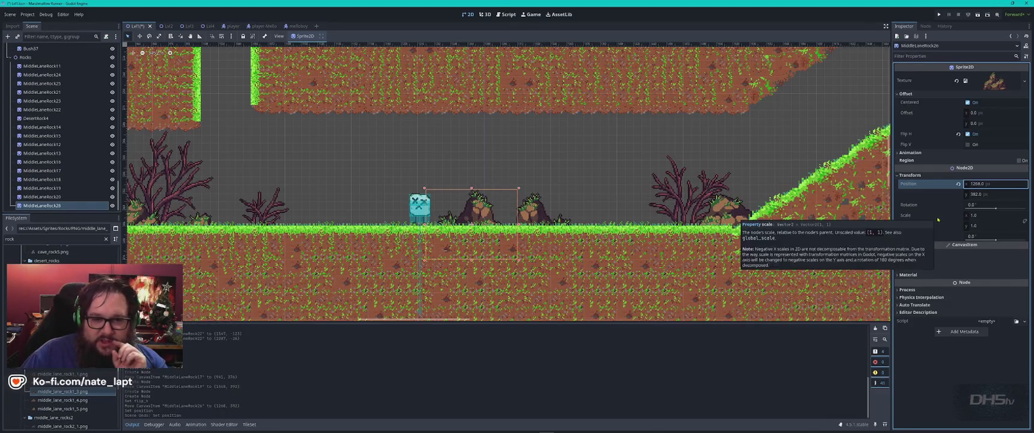
{"action": "left_click_drag", "start_coordinate": [995, 205], "coordinate": [1013, 204]}
{"action": "left_click_drag", "start_coordinate": [469, 214], "coordinate": [474, 210]}
Add MiddleLaneRock27 left of the player and expand its Transform section.
{"action": "mouse_move", "coordinate": [62, 400]}
{"action": "left_mouse_down"}
{"action": "mouse_move", "coordinate": [368, 226]}
{"action": "mouse_move", "coordinate": [350, 226]}
{"action": "left_mouse_up"}
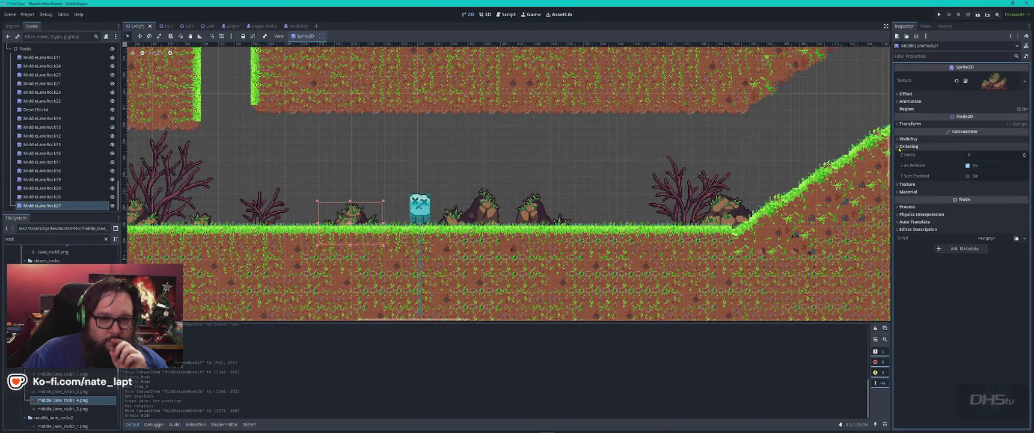
{"action": "left_click", "coordinate": [898, 95]}
{"action": "left_click", "coordinate": [898, 95]}
{"action": "left_click", "coordinate": [897, 95]}
{"action": "left_click", "coordinate": [897, 95]}
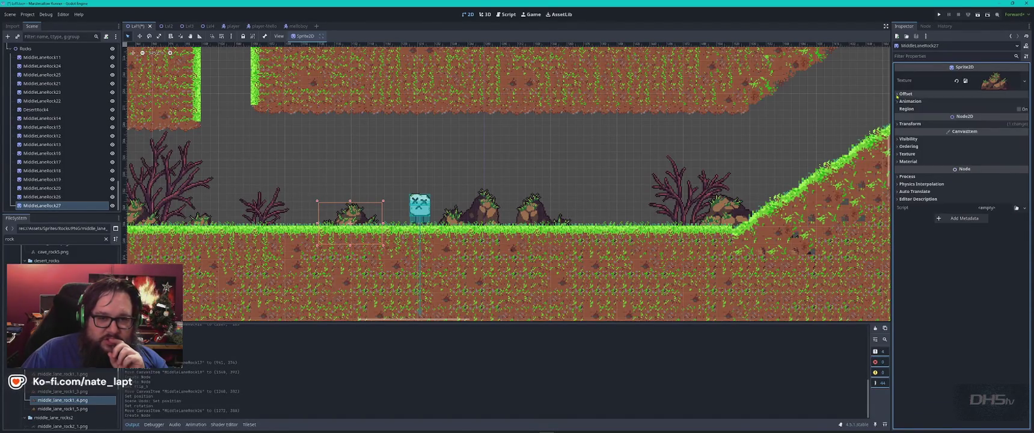
{"action": "left_click", "coordinate": [897, 139]}
{"action": "left_click", "coordinate": [898, 139]}
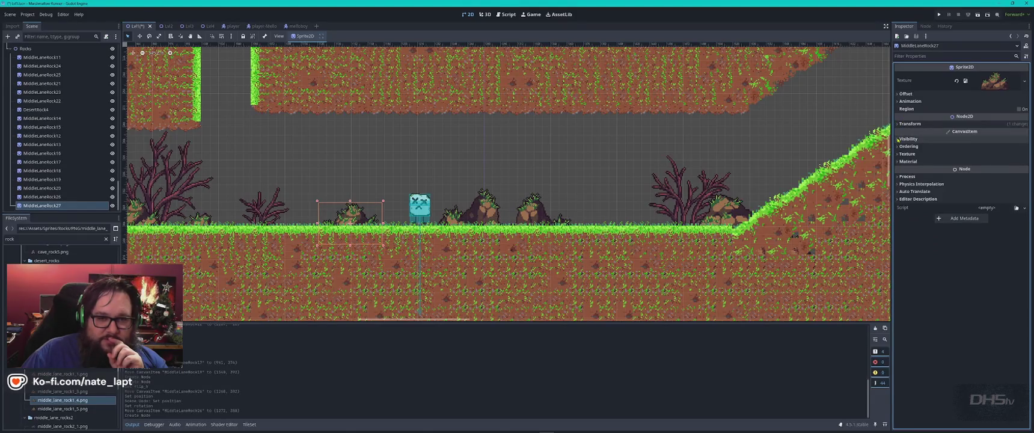
{"action": "left_click", "coordinate": [898, 124]}
Filter the Inspector by 'trans' and set MiddleLaneRock27's Rotation to -12°.
{"action": "left_click", "coordinate": [934, 56]}
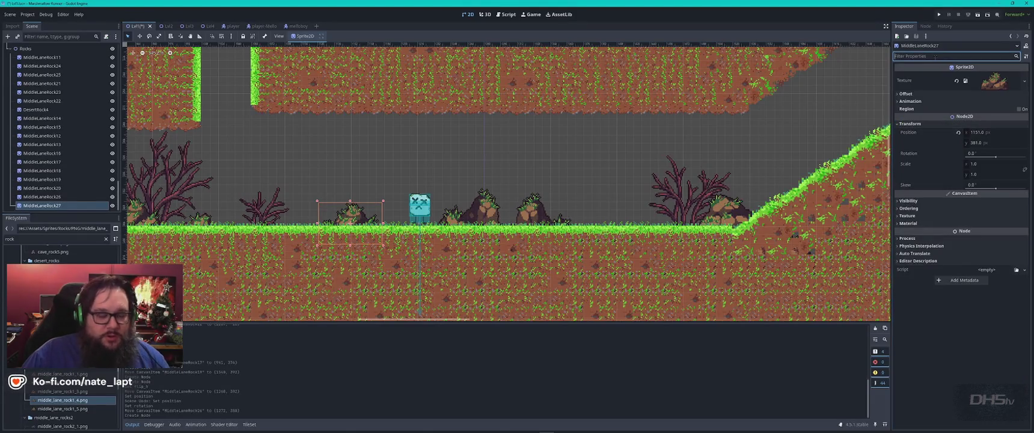
{"action": "type", "text": "trans"}
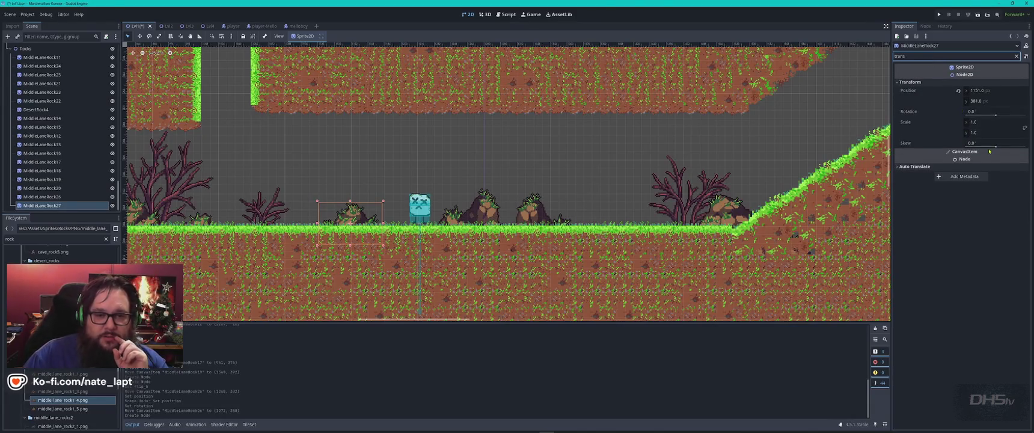
{"action": "left_click", "coordinate": [981, 113]}
{"action": "left_click_drag", "start_coordinate": [979, 113], "coordinate": [959, 113]}
{"action": "key", "text": "Return"}
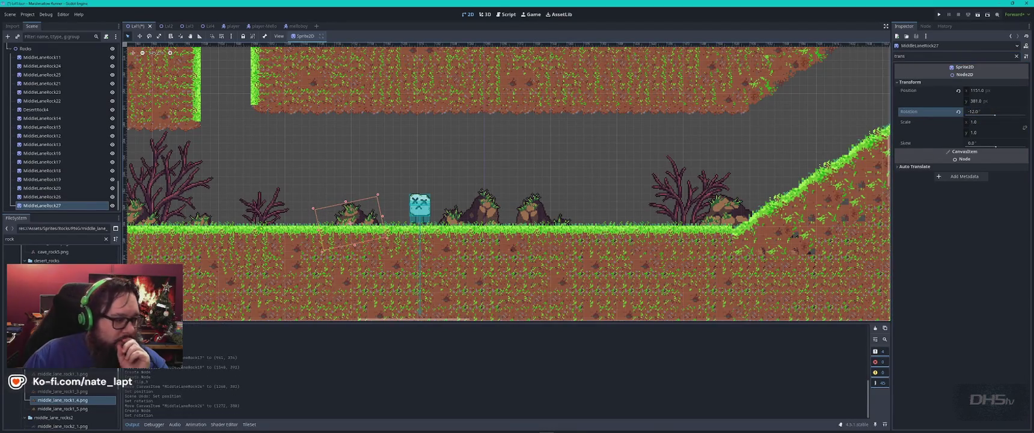
Add MiddleLaneRock28 on the slope crest and MiddleLaneRock29 on the upper ledge.
{"action": "mouse_move", "coordinate": [63, 374]}
{"action": "left_mouse_down"}
{"action": "mouse_move", "coordinate": [391, 181]}
{"action": "mouse_move", "coordinate": [674, 235]}
{"action": "mouse_move", "coordinate": [640, 240]}
{"action": "mouse_move", "coordinate": [821, 163]}
{"action": "mouse_move", "coordinate": [393, 202]}
{"action": "mouse_move", "coordinate": [488, 163]}
{"action": "mouse_move", "coordinate": [437, 139]}
{"action": "left_mouse_up"}
{"action": "left_click", "coordinate": [909, 82]}
{"action": "mouse_move", "coordinate": [63, 400]}
{"action": "left_mouse_down"}
{"action": "mouse_move", "coordinate": [626, 180]}
{"action": "mouse_move", "coordinate": [695, 120]}
{"action": "mouse_move", "coordinate": [727, 124]}
{"action": "left_mouse_up"}
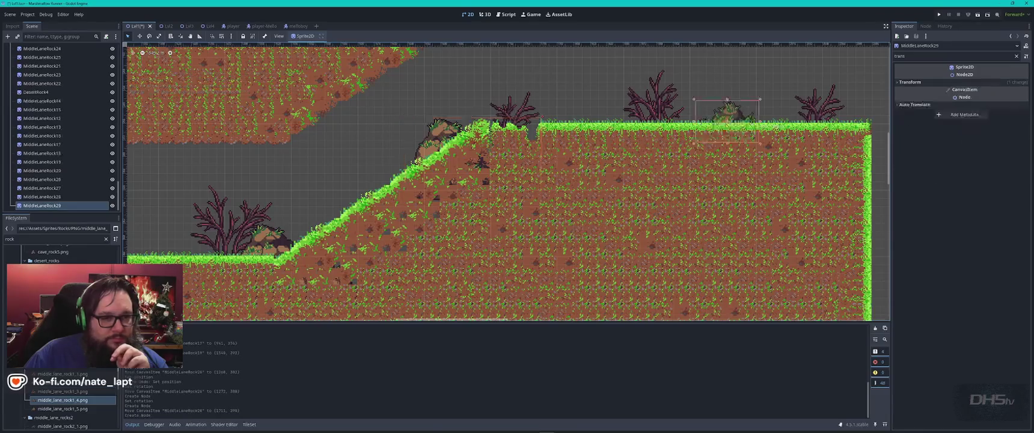
Add rocks on the upper ledge by the dead tree and along the long platform.
{"action": "mouse_move", "coordinate": [428, 256]}
{"action": "left_mouse_down"}
{"action": "mouse_move", "coordinate": [290, 294]}
{"action": "mouse_move", "coordinate": [201, 344]}
{"action": "left_mouse_up"}
{"action": "mouse_move", "coordinate": [61, 391]}
{"action": "left_mouse_down"}
{"action": "mouse_move", "coordinate": [427, 216]}
{"action": "mouse_move", "coordinate": [365, 211]}
{"action": "left_mouse_up"}
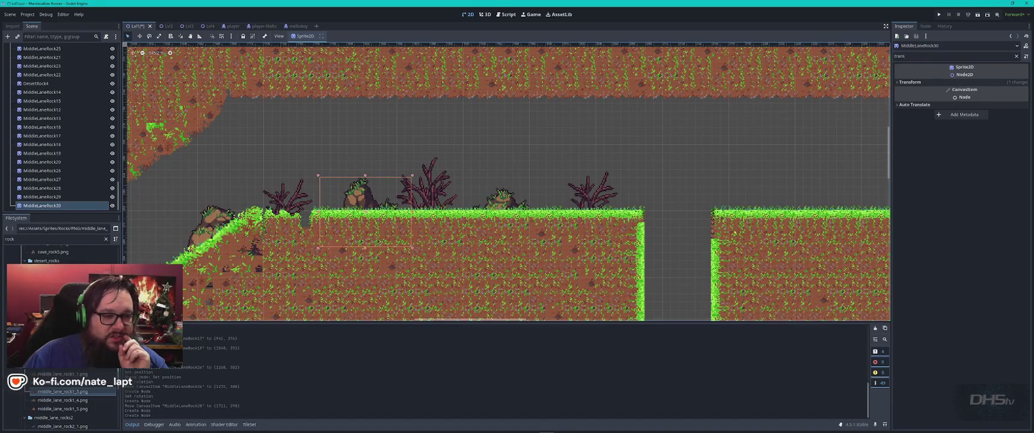
{"action": "scroll", "coordinate": [506, 183], "scroll_direction": "left", "scroll_amount": 10}
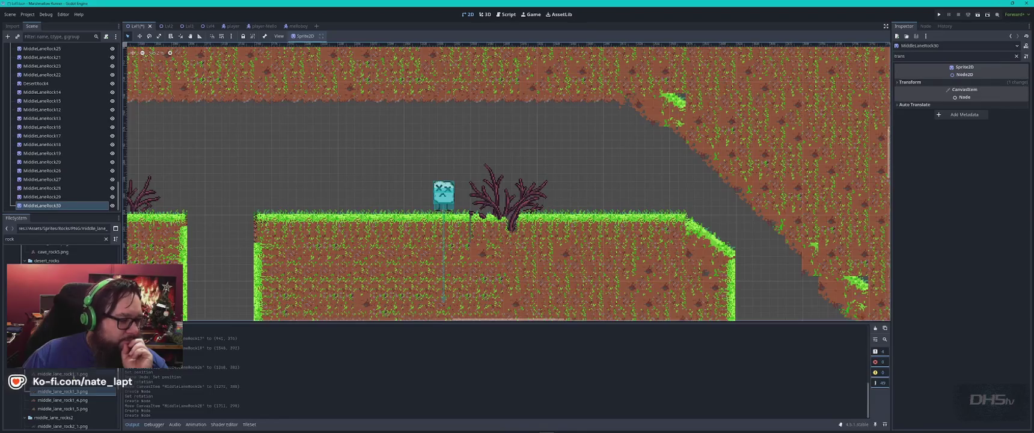
{"action": "mouse_move", "coordinate": [70, 398]}
{"action": "left_mouse_down"}
{"action": "mouse_move", "coordinate": [484, 230]}
{"action": "mouse_move", "coordinate": [399, 214]}
{"action": "left_mouse_up"}
{"action": "mouse_move", "coordinate": [63, 405]}
{"action": "left_mouse_down"}
{"action": "mouse_move", "coordinate": [360, 271]}
{"action": "mouse_move", "coordinate": [643, 215]}
{"action": "left_mouse_up"}
Place four more rocks along the platform up to its left corner.
{"action": "mouse_move", "coordinate": [62, 408]}
{"action": "left_mouse_down"}
{"action": "mouse_move", "coordinate": [188, 408]}
{"action": "mouse_move", "coordinate": [602, 210]}
{"action": "mouse_move", "coordinate": [587, 211]}
{"action": "left_mouse_up"}
{"action": "mouse_move", "coordinate": [62, 408]}
{"action": "left_mouse_down"}
{"action": "mouse_move", "coordinate": [346, 294]}
{"action": "mouse_move", "coordinate": [497, 201]}
{"action": "mouse_move", "coordinate": [490, 223]}
{"action": "mouse_move", "coordinate": [510, 222]}
{"action": "left_mouse_up"}
{"action": "mouse_move", "coordinate": [63, 400]}
{"action": "left_mouse_down"}
{"action": "mouse_move", "coordinate": [84, 401]}
{"action": "mouse_move", "coordinate": [259, 241]}
{"action": "mouse_move", "coordinate": [317, 217]}
{"action": "mouse_move", "coordinate": [325, 199]}
{"action": "left_mouse_up"}
{"action": "left_click", "coordinate": [330, 197]}
{"action": "scroll", "coordinate": [589, 264], "scroll_direction": "down", "scroll_amount": 2}
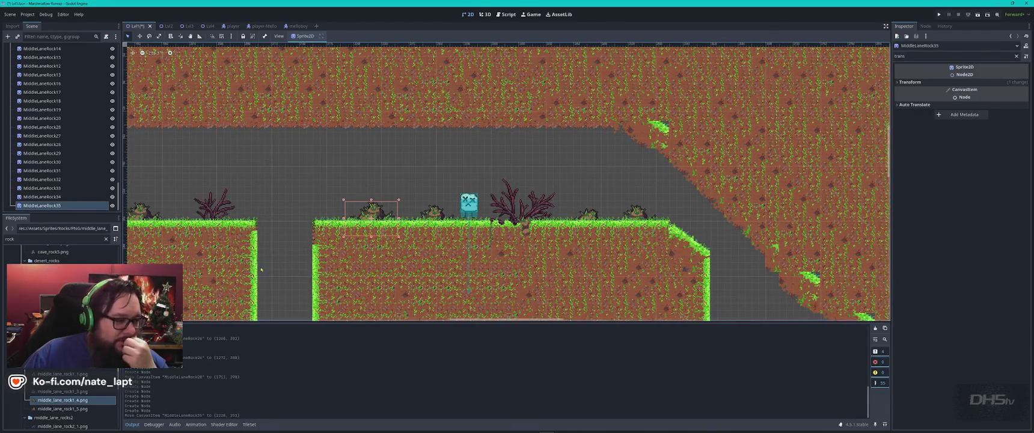
{"action": "mouse_move", "coordinate": [62, 408]}
{"action": "left_mouse_down"}
{"action": "mouse_move", "coordinate": [381, 231]}
{"action": "mouse_move", "coordinate": [317, 229]}
{"action": "left_mouse_up"}
Rotate the new corner rock to -77° and nudge it against the platform's left corner.
{"action": "left_click", "coordinate": [897, 84]}
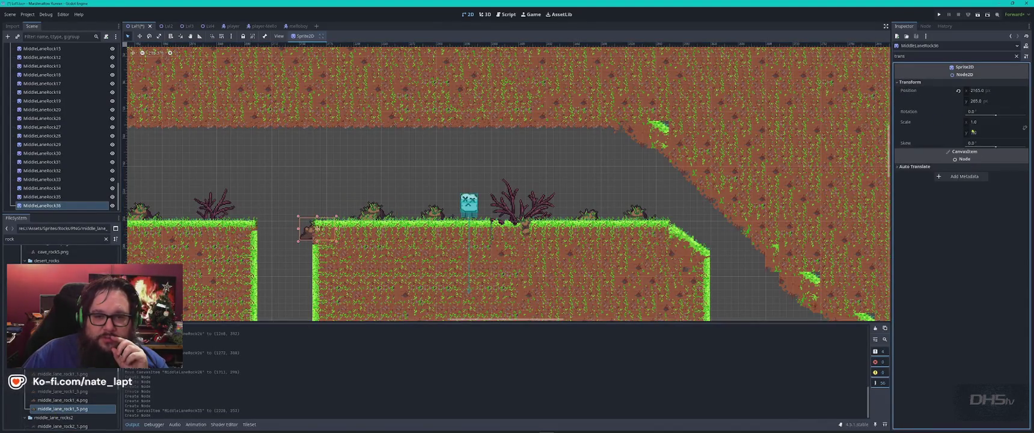
{"action": "left_click_drag", "start_coordinate": [981, 114], "coordinate": [929, 114]}
{"action": "left_click", "coordinate": [309, 242]}
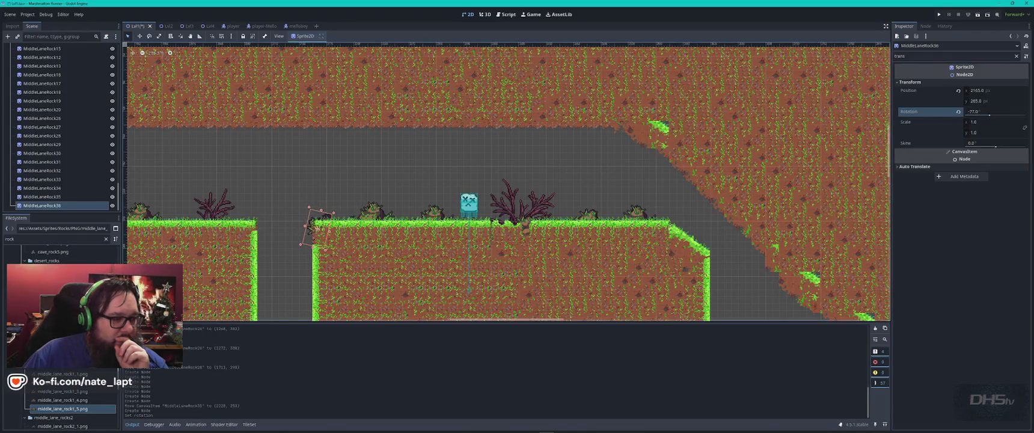
{"action": "left_click", "coordinate": [310, 237]}
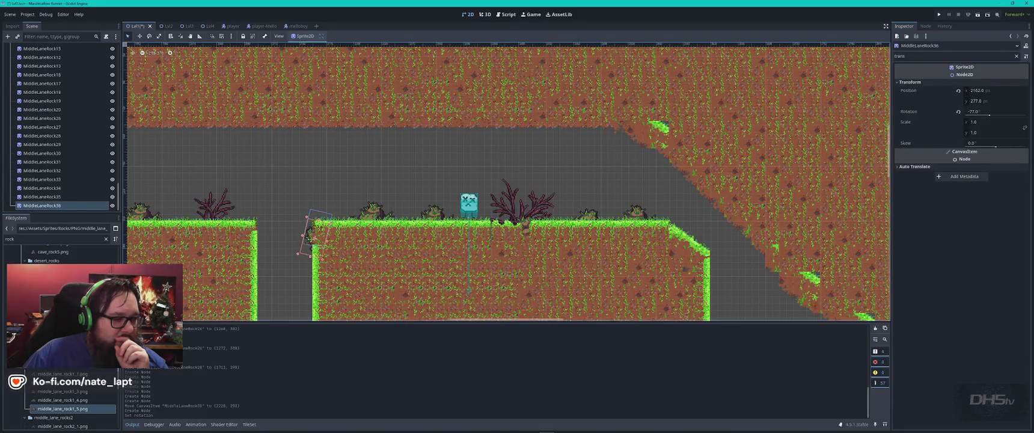
{"action": "scroll", "coordinate": [311, 237], "scroll_direction": "up", "scroll_amount": 5}
{"action": "left_click_drag", "start_coordinate": [322, 282], "coordinate": [304, 243]}
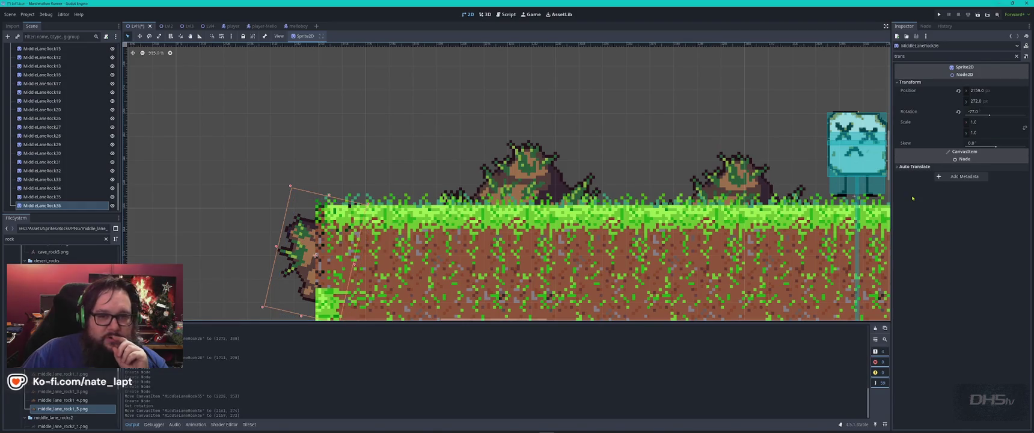
Try Z Index 1 on the rock, revert it to 0, and nudge it into place.
{"action": "left_click", "coordinate": [1016, 56]}
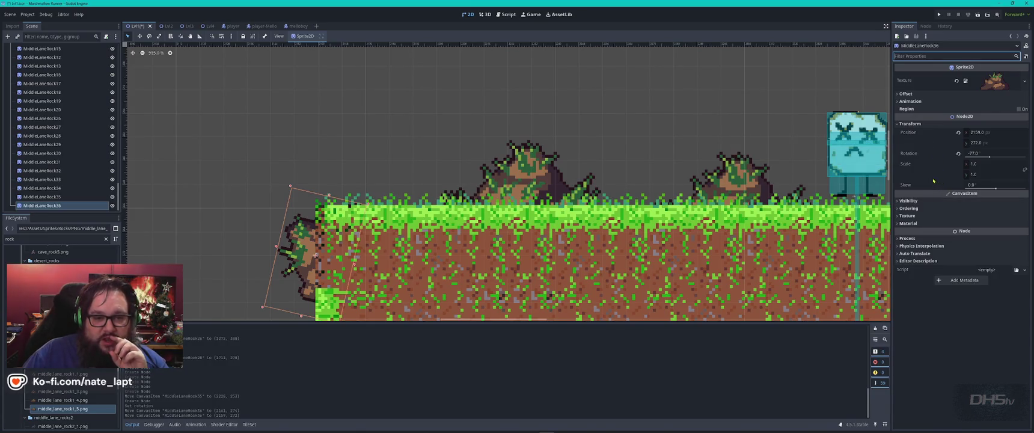
{"action": "left_click", "coordinate": [909, 208]}
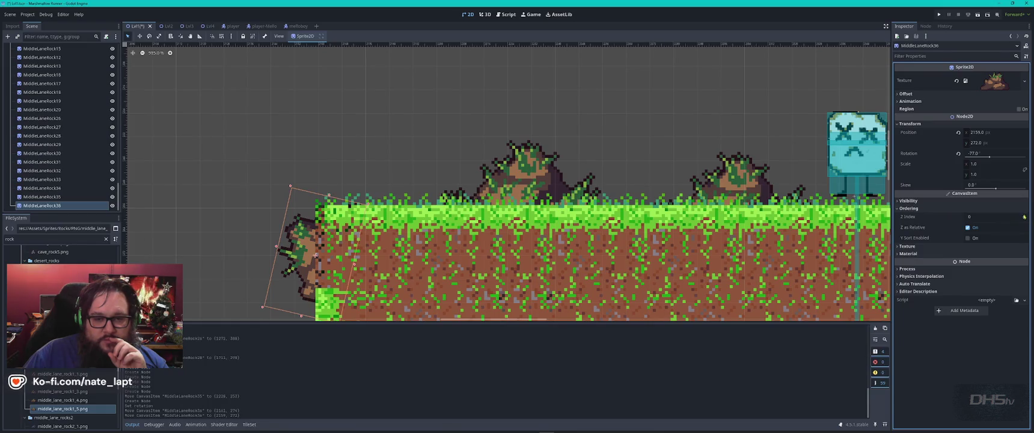
{"action": "left_click", "coordinate": [1025, 215]}
{"action": "left_click", "coordinate": [1025, 219]}
{"action": "scroll", "coordinate": [406, 292], "scroll_direction": "down", "scroll_amount": 3}
{"action": "left_click_drag", "start_coordinate": [358, 273], "coordinate": [359, 271]}
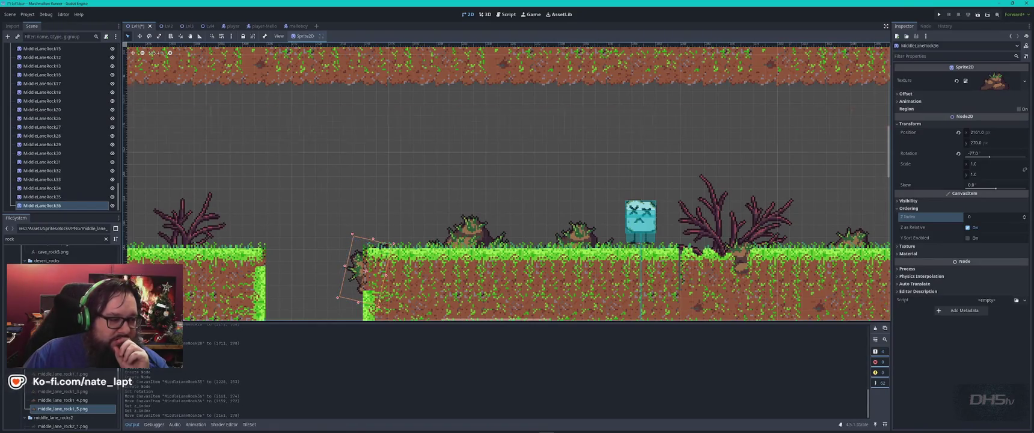
Drop a desert rock sprite into the level.
{"action": "scroll", "coordinate": [359, 273], "scroll_direction": "down", "scroll_amount": 1}
{"action": "scroll", "coordinate": [359, 273], "scroll_direction": "down", "scroll_amount": 3}
{"action": "scroll", "coordinate": [508, 181], "scroll_direction": "down", "scroll_amount": 5}
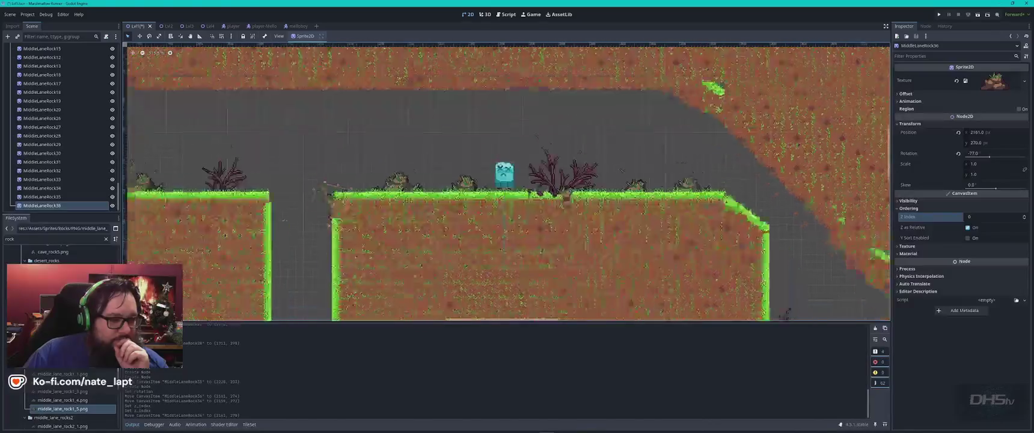
{"action": "scroll", "coordinate": [499, 170], "scroll_direction": "left", "scroll_amount": 10}
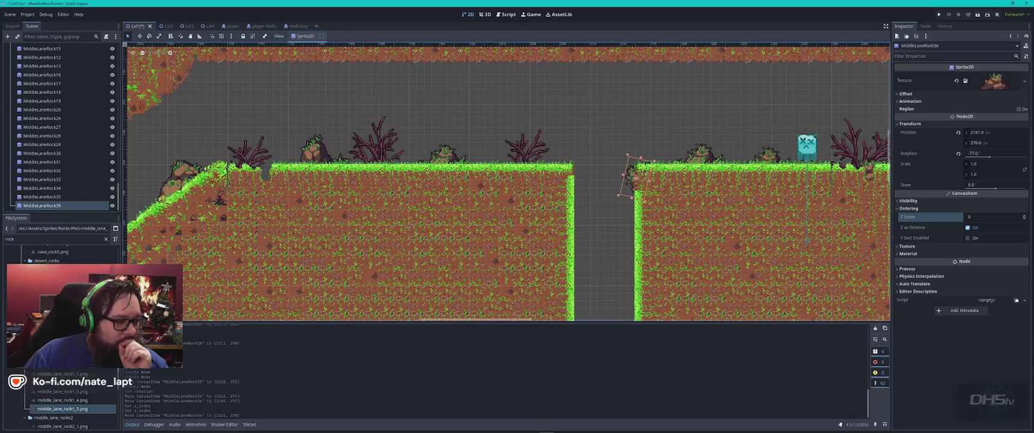
{"action": "left_click_drag", "start_coordinate": [60, 283], "coordinate": [421, 170]}
Place a desert_rock2 sprite in the level.
{"action": "scroll", "coordinate": [604, 165], "scroll_direction": "left", "scroll_amount": 15}
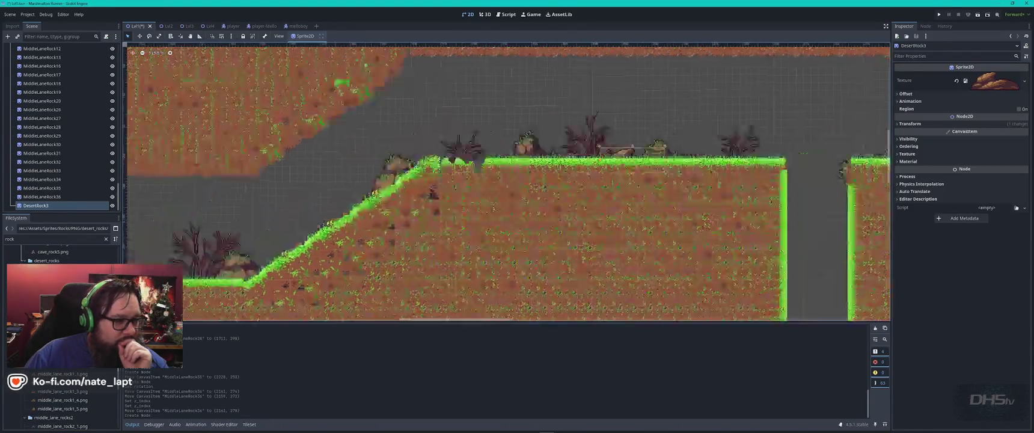
{"action": "scroll", "coordinate": [605, 163], "scroll_direction": "left", "scroll_amount": 3}
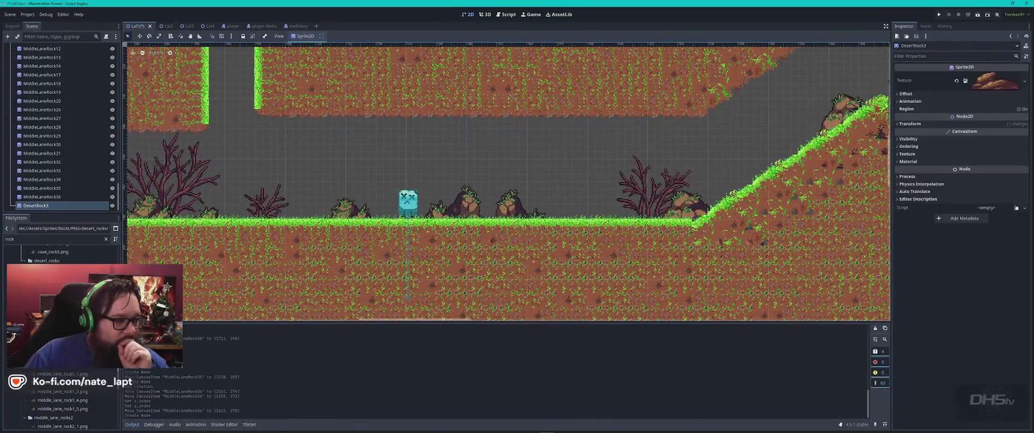
{"action": "mouse_move", "coordinate": [61, 269]}
{"action": "left_mouse_down"}
{"action": "mouse_move", "coordinate": [572, 228]}
{"action": "mouse_move", "coordinate": [208, 283]}
{"action": "mouse_move", "coordinate": [350, 277]}
{"action": "mouse_move", "coordinate": [120, 283]}
{"action": "mouse_move", "coordinate": [519, 238]}
{"action": "mouse_move", "coordinate": [596, 215]}
{"action": "left_mouse_up"}
{"action": "scroll", "coordinate": [595, 216], "scroll_direction": "down", "scroll_amount": 5}
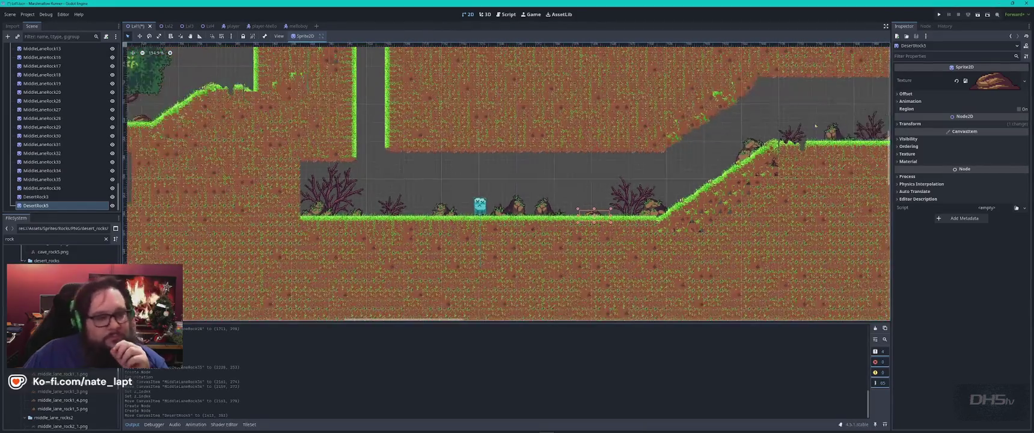
{"action": "scroll", "coordinate": [187, 186], "scroll_direction": "right", "scroll_amount": 3}
{"action": "scroll", "coordinate": [470, 162], "scroll_direction": "up", "scroll_amount": 6}
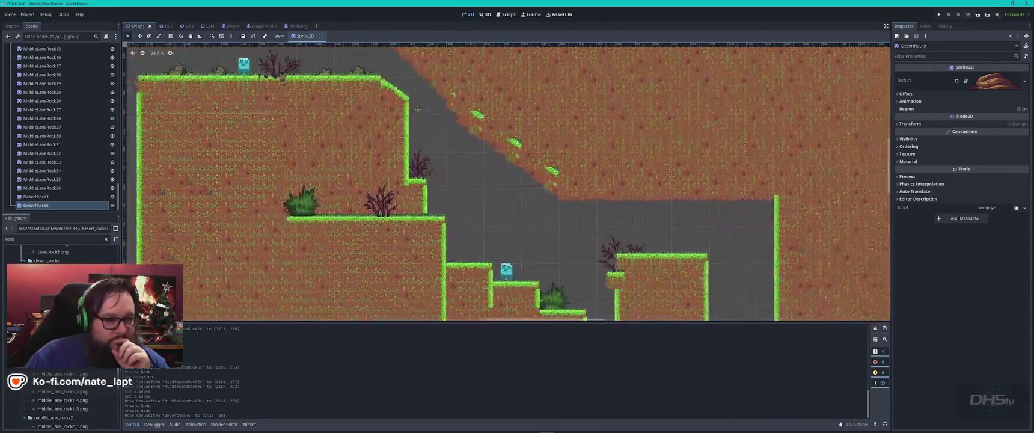
{"action": "scroll", "coordinate": [470, 162], "scroll_direction": "up", "scroll_amount": 1}
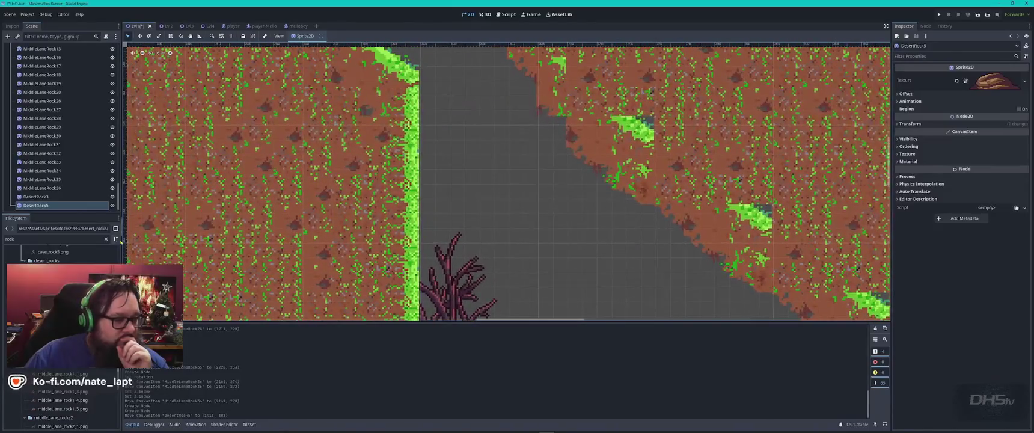
Stand a desert rock at 91.5° against the wall, then add desert_rock5 and desert_rock3 sprites.
{"action": "mouse_move", "coordinate": [54, 282]}
{"action": "left_mouse_down"}
{"action": "mouse_move", "coordinate": [508, 203]}
{"action": "mouse_move", "coordinate": [431, 155]}
{"action": "left_mouse_up"}
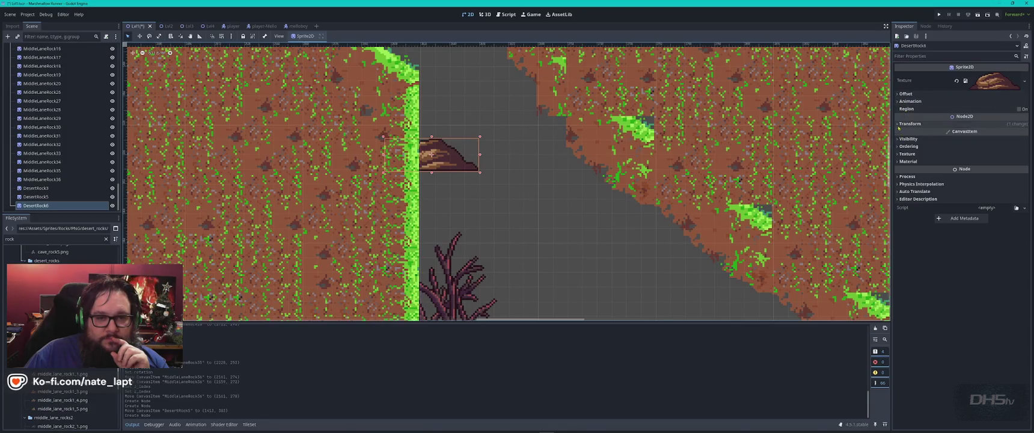
{"action": "left_click", "coordinate": [971, 123]}
{"action": "left_click_drag", "start_coordinate": [977, 154], "coordinate": [997, 154]}
{"action": "left_click_drag", "start_coordinate": [450, 145], "coordinate": [429, 178]}
{"action": "mouse_move", "coordinate": [60, 304]}
{"action": "left_mouse_down"}
{"action": "mouse_move", "coordinate": [456, 215]}
{"action": "mouse_move", "coordinate": [189, 271]}
{"action": "left_mouse_up"}
{"action": "mouse_move", "coordinate": [60, 287]}
{"action": "left_mouse_down"}
{"action": "mouse_move", "coordinate": [421, 220]}
{"action": "mouse_move", "coordinate": [424, 230]}
{"action": "left_mouse_up"}
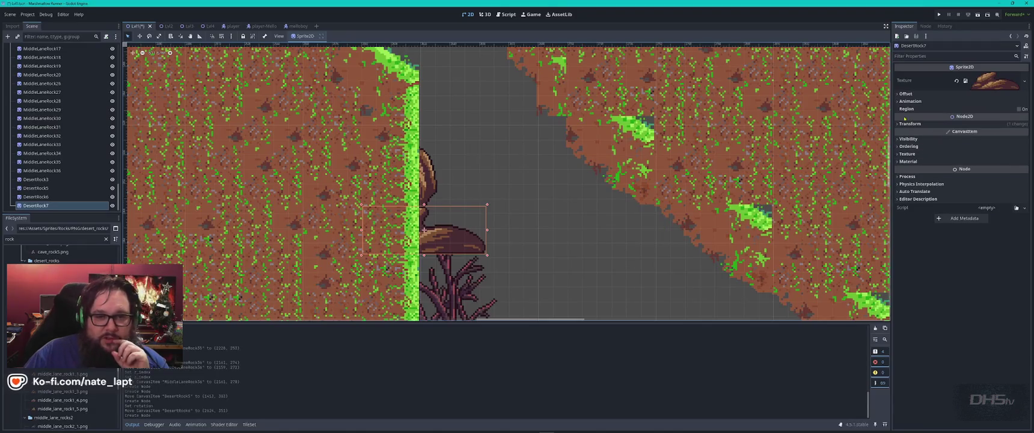
Mirror the newest desert rock with Flip H, rotate it to 88.5°, and nudge it against the wall.
{"action": "left_click", "coordinate": [905, 94]}
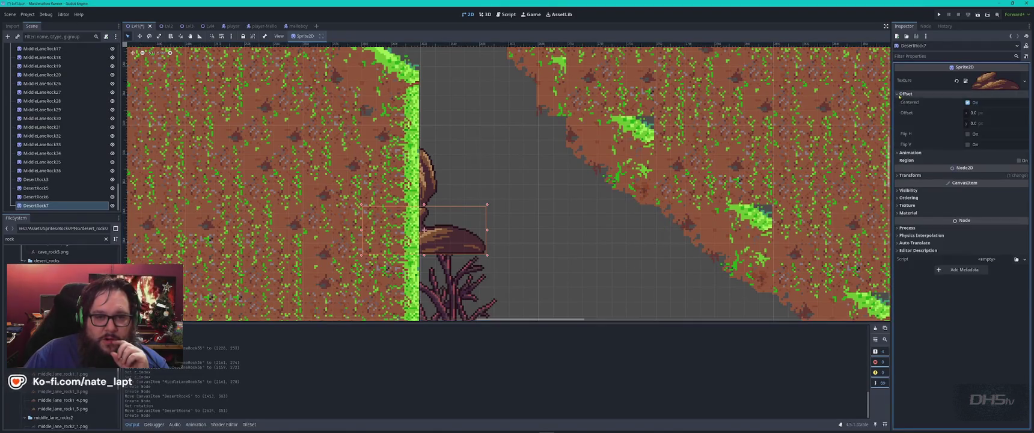
{"action": "left_click", "coordinate": [968, 134]}
{"action": "left_click", "coordinate": [969, 134]}
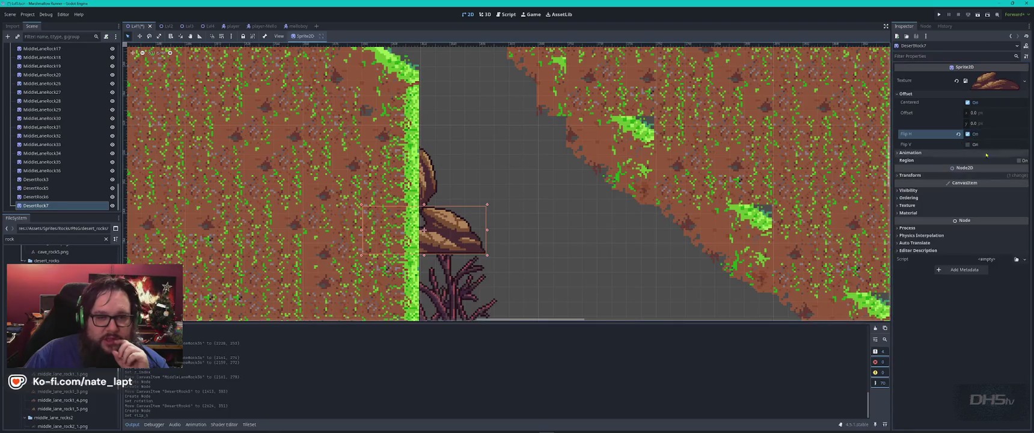
{"action": "left_click", "coordinate": [902, 175]}
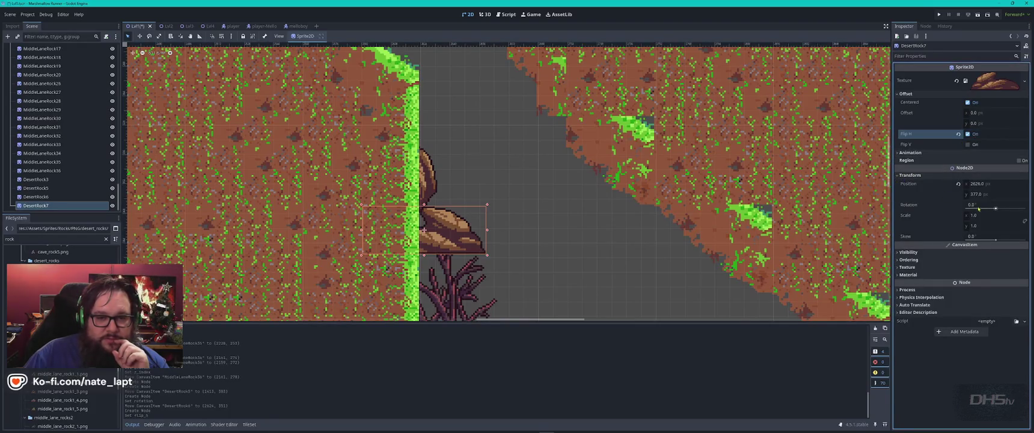
{"action": "left_click_drag", "start_coordinate": [978, 208], "coordinate": [1008, 208]}
{"action": "left_click_drag", "start_coordinate": [441, 236], "coordinate": [430, 235]}
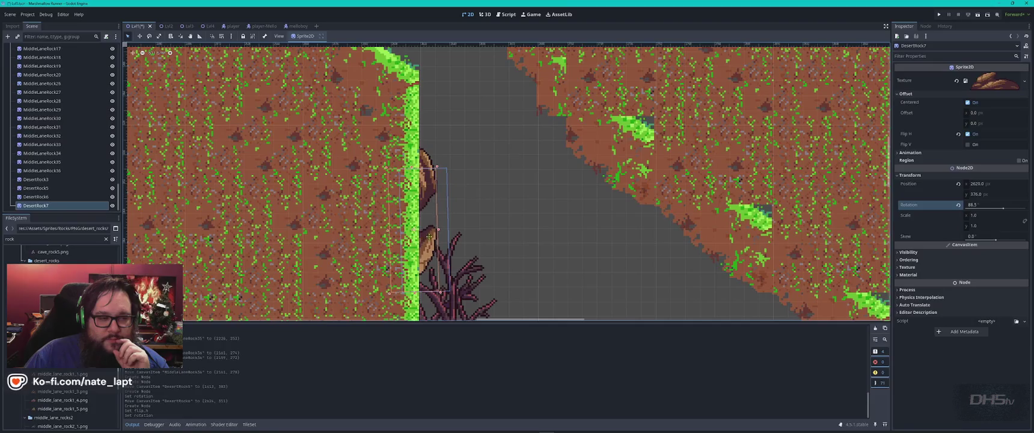
Place a middle_lane_rock1_5 sprite at the grassy ledge's edge, then switch to Aseprite.
{"action": "scroll", "coordinate": [565, 271], "scroll_direction": "down", "scroll_amount": 2}
{"action": "left_click_drag", "start_coordinate": [565, 271], "coordinate": [342, 107]}
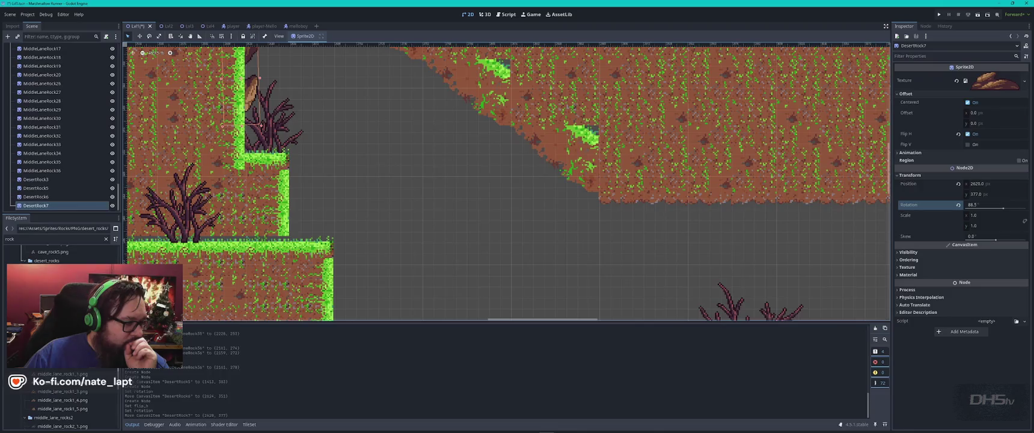
{"action": "mouse_move", "coordinate": [63, 408]}
{"action": "left_mouse_down"}
{"action": "mouse_move", "coordinate": [151, 330]}
{"action": "mouse_move", "coordinate": [302, 245]}
{"action": "left_mouse_up"}
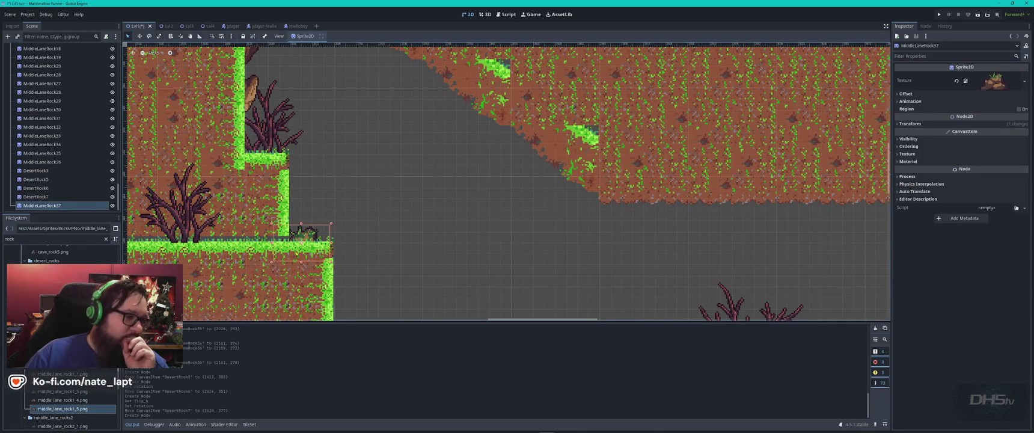
{"action": "scroll", "coordinate": [506, 181], "scroll_direction": "left", "scroll_amount": 5}
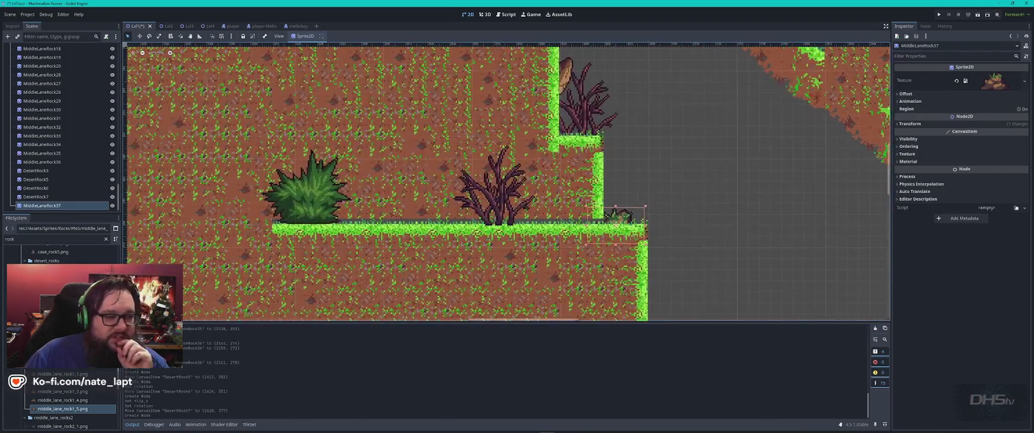
{"action": "scroll", "coordinate": [417, 216], "scroll_direction": "up", "scroll_amount": 2}
{"action": "scroll", "coordinate": [531, 217], "scroll_direction": "down", "scroll_amount": 2}
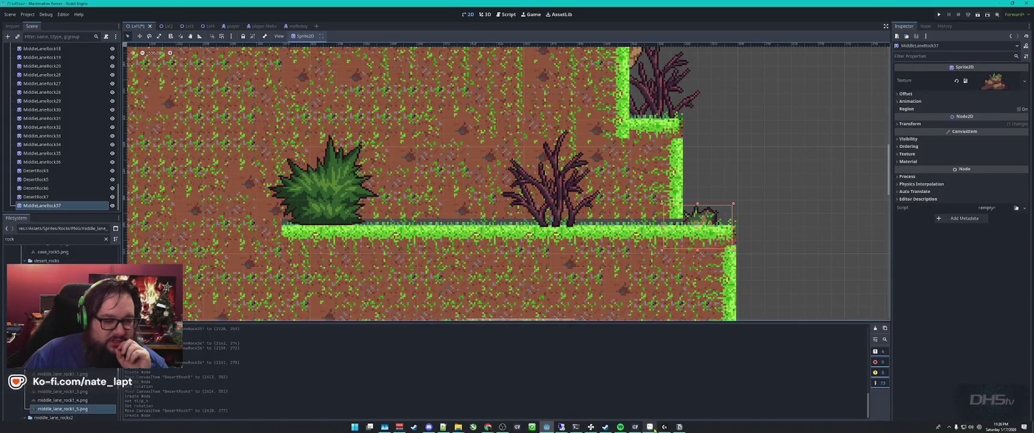
{"action": "left_click", "coordinate": [652, 427]}
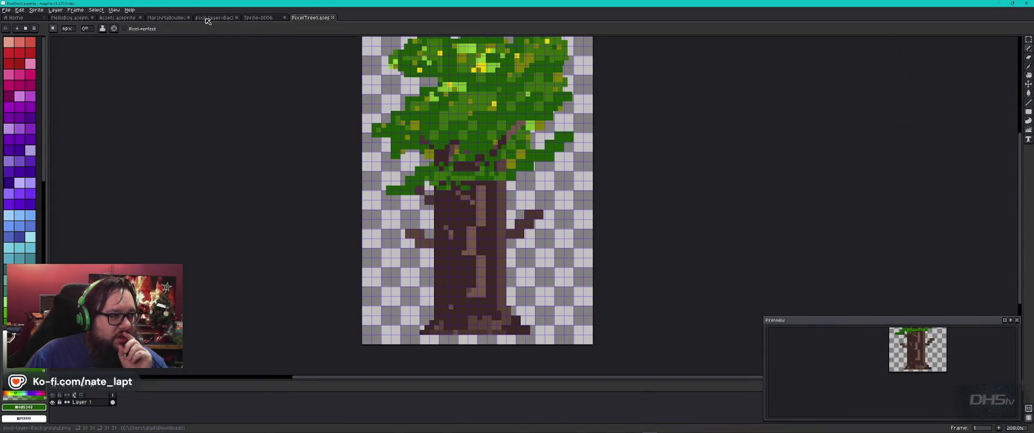
Bring up the Assets.aseprite sheet and zoom in on its tiles.
{"action": "left_click", "coordinate": [112, 21]}
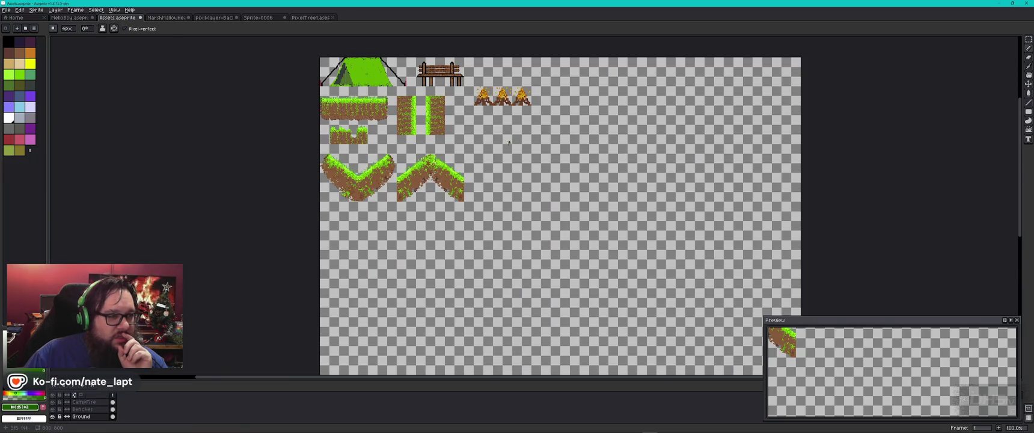
{"action": "scroll", "coordinate": [400, 140], "scroll_direction": "up", "scroll_amount": 2}
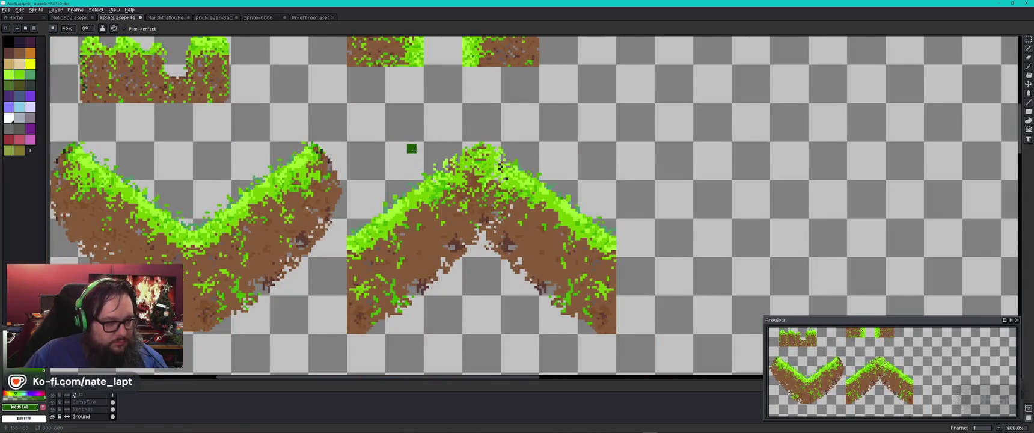
{"action": "scroll", "coordinate": [433, 104], "scroll_direction": "down", "scroll_amount": 2}
{"action": "scroll", "coordinate": [471, 264], "scroll_direction": "up", "scroll_amount": 2}
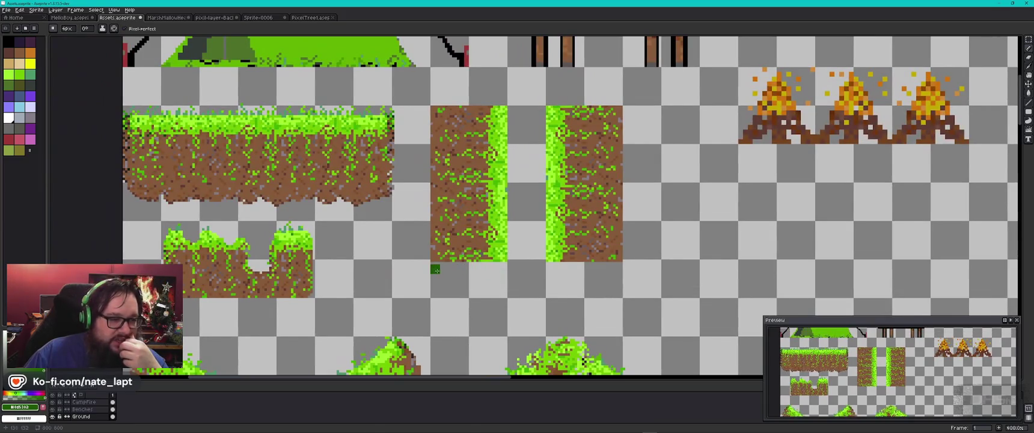
{"action": "scroll", "coordinate": [448, 269], "scroll_direction": "up", "scroll_amount": 4}
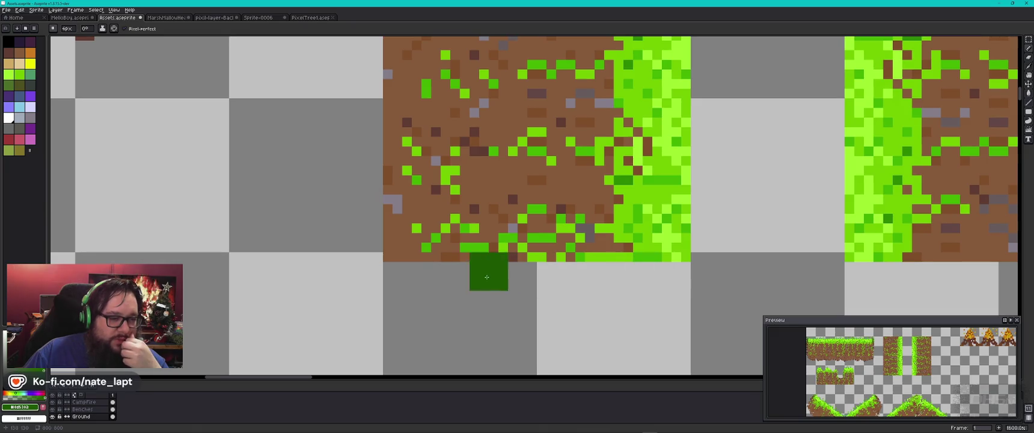
{"action": "scroll", "coordinate": [578, 268], "scroll_direction": "down", "scroll_amount": 3}
Pan across the vertical, left and top grass terrain tiles.
{"action": "mouse_move", "coordinate": [711, 161]}
{"action": "left_mouse_down"}
{"action": "mouse_move", "coordinate": [582, 287]}
{"action": "mouse_move", "coordinate": [595, 169]}
{"action": "left_mouse_up"}
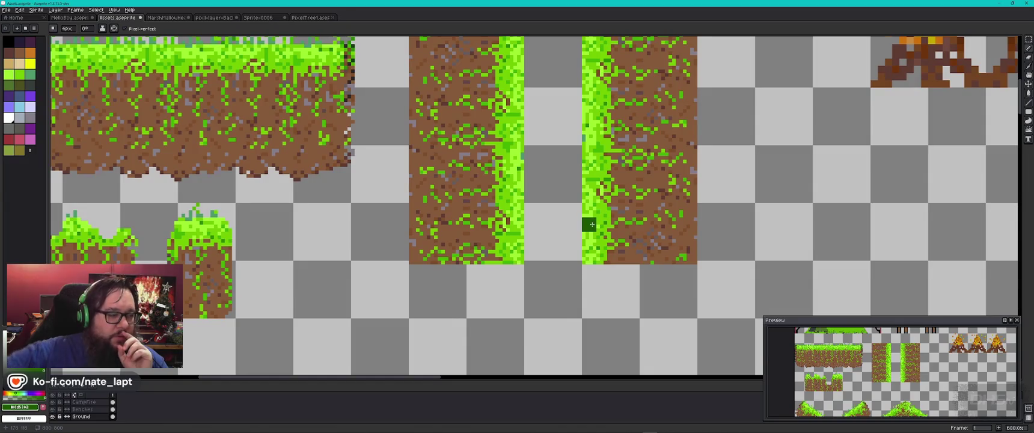
{"action": "scroll", "coordinate": [226, 263], "scroll_direction": "left", "scroll_amount": 2}
{"action": "mouse_move", "coordinate": [226, 263]}
{"action": "left_mouse_down"}
{"action": "mouse_move", "coordinate": [445, 269]}
{"action": "mouse_move", "coordinate": [368, 213]}
{"action": "left_mouse_up"}
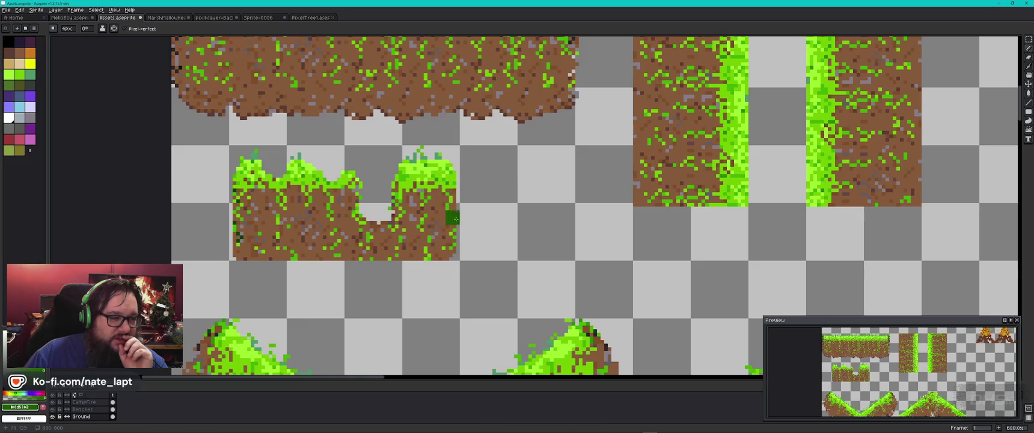
{"action": "left_click_drag", "start_coordinate": [461, 120], "coordinate": [416, 238]}
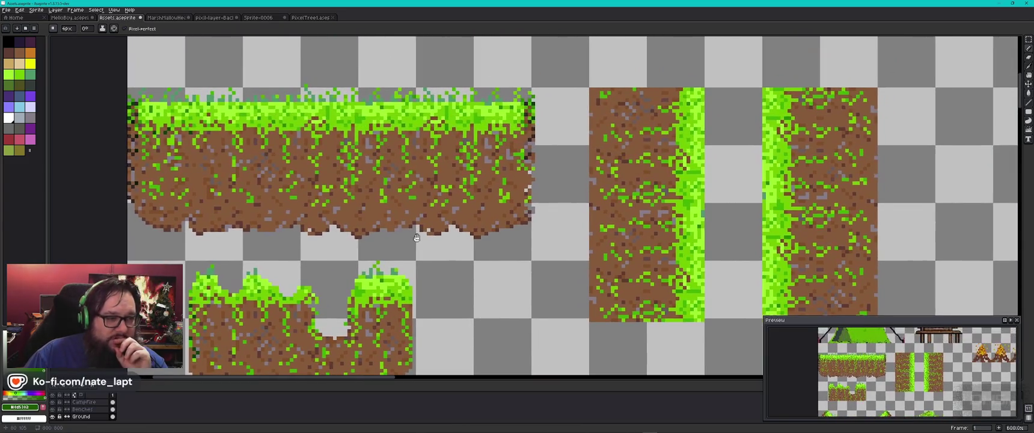
{"action": "scroll", "coordinate": [417, 238], "scroll_direction": "down", "scroll_amount": 5}
{"action": "scroll", "coordinate": [437, 237], "scroll_direction": "up", "scroll_amount": 5}
{"action": "left_click_drag", "start_coordinate": [499, 130], "coordinate": [508, 169]}
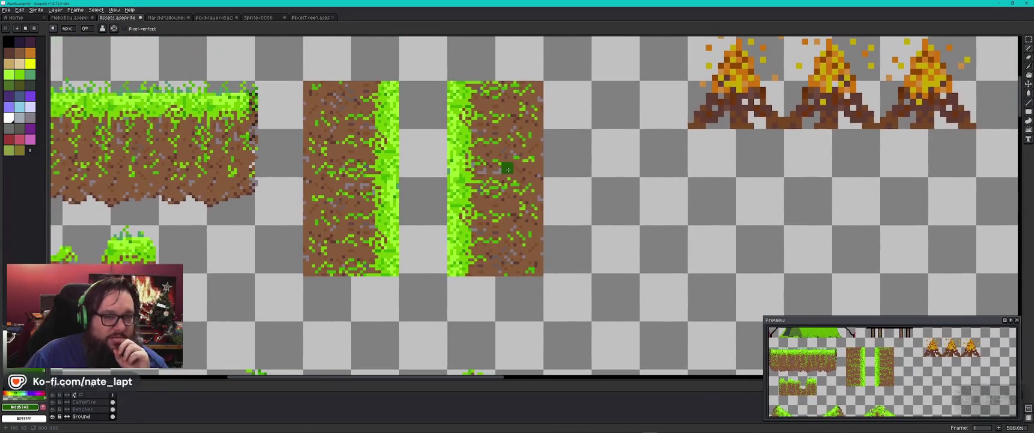
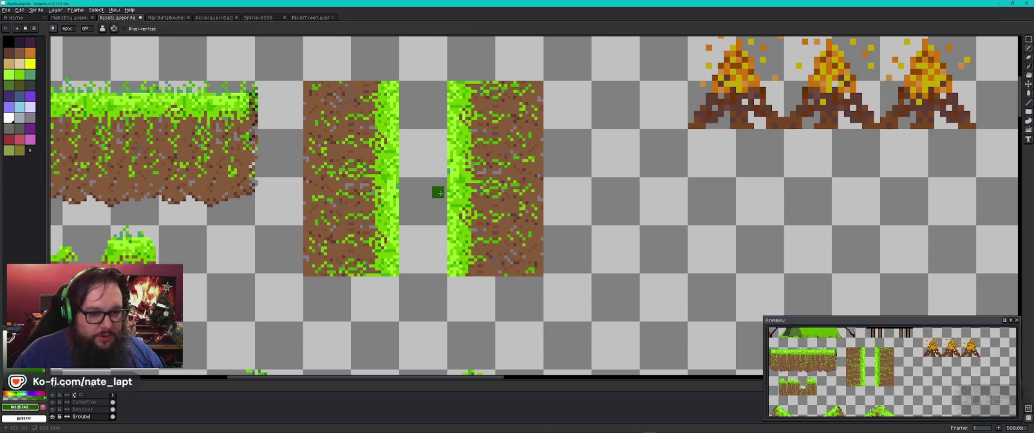
Switch from the Aseprite rock sprite sheet back to the Godot level editor.
{"action": "key", "text": "alt+Tab"}
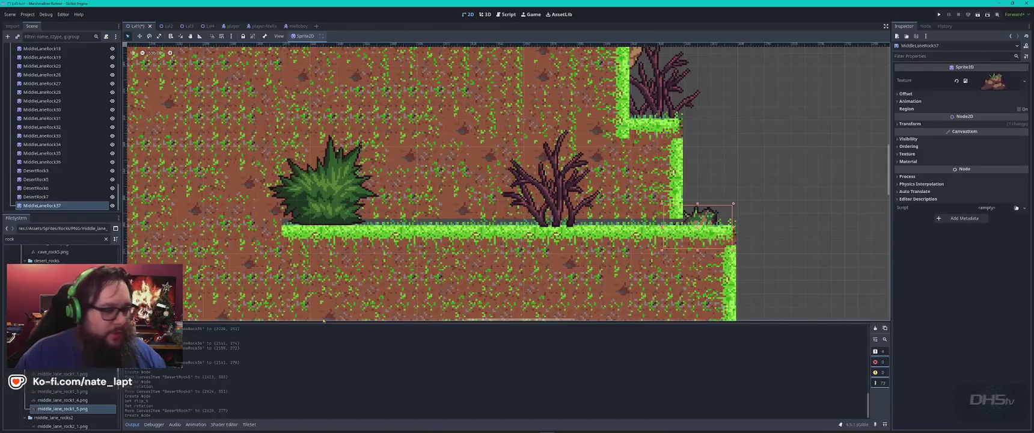
Select TileMapLayer and enlarge the TileMap panel to inspect the GrassLand atlas's grass and slope tiles.
{"action": "scroll", "coordinate": [76, 162], "scroll_direction": "up", "scroll_amount": 10}
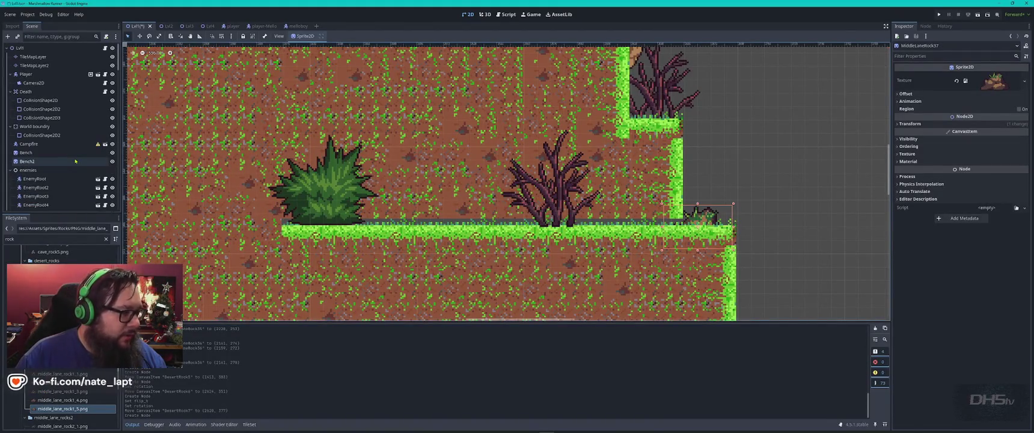
{"action": "left_click", "coordinate": [33, 57]}
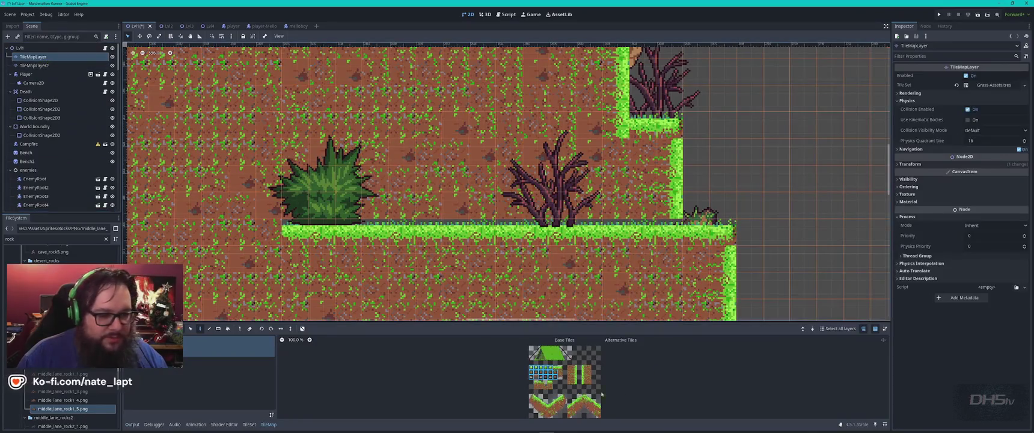
{"action": "left_click_drag", "start_coordinate": [578, 323], "coordinate": [580, 55]}
{"action": "scroll", "coordinate": [592, 229], "scroll_direction": "up", "scroll_amount": 8}
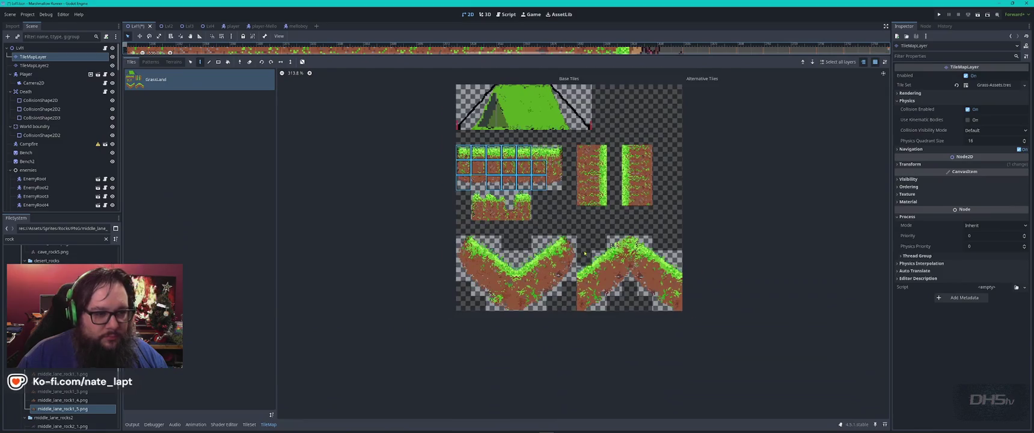
{"action": "mouse_move", "coordinate": [608, 222]}
{"action": "left_mouse_down"}
{"action": "mouse_move", "coordinate": [588, 259]}
{"action": "mouse_move", "coordinate": [593, 293]}
{"action": "mouse_move", "coordinate": [616, 305]}
{"action": "mouse_move", "coordinate": [596, 271]}
{"action": "mouse_move", "coordinate": [611, 339]}
{"action": "left_mouse_up"}
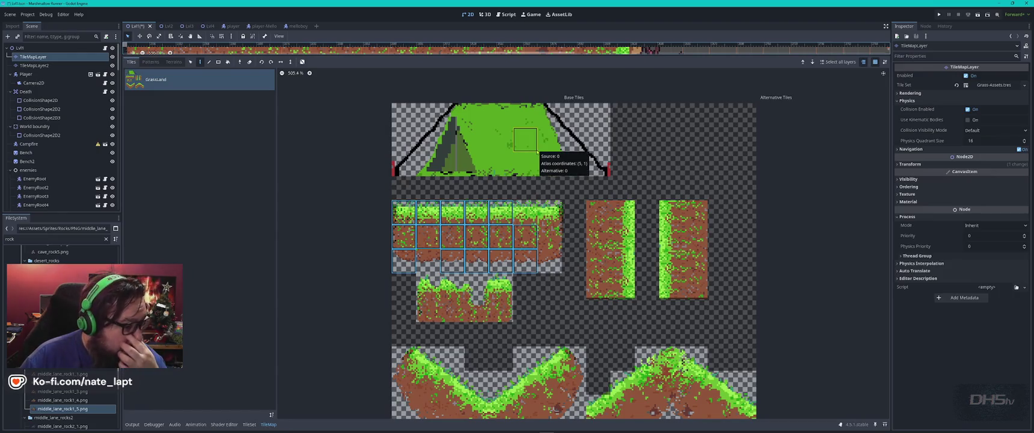
{"action": "scroll", "coordinate": [537, 152], "scroll_direction": "down", "scroll_amount": 5}
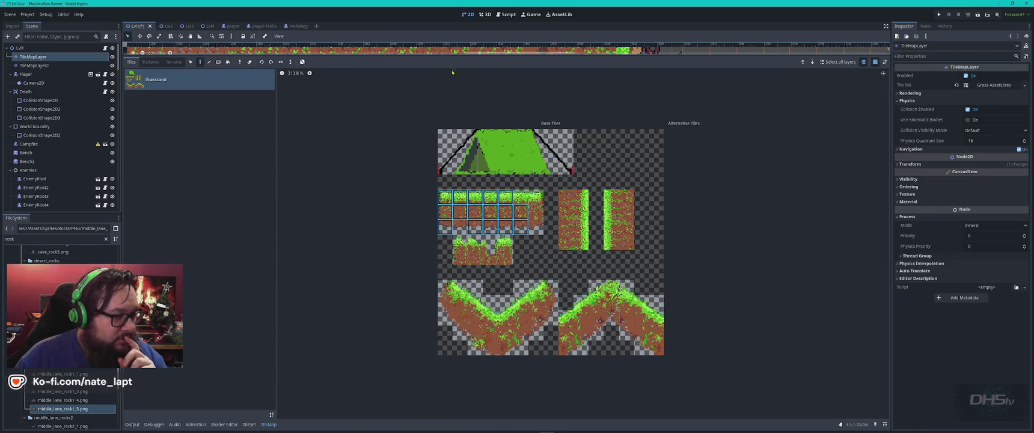
{"action": "left_click_drag", "start_coordinate": [466, 58], "coordinate": [457, 311]}
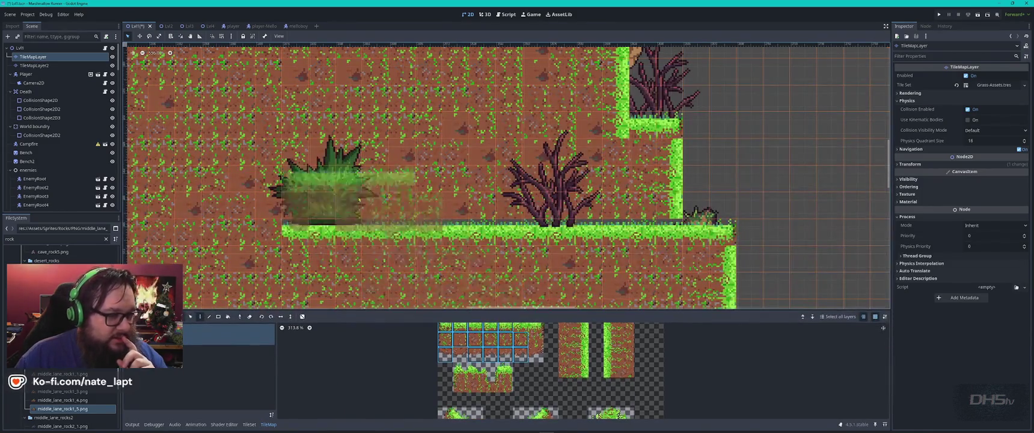
Close the TileMap panel and zoom out to survey the whole level.
{"action": "key", "text": "Escape"}
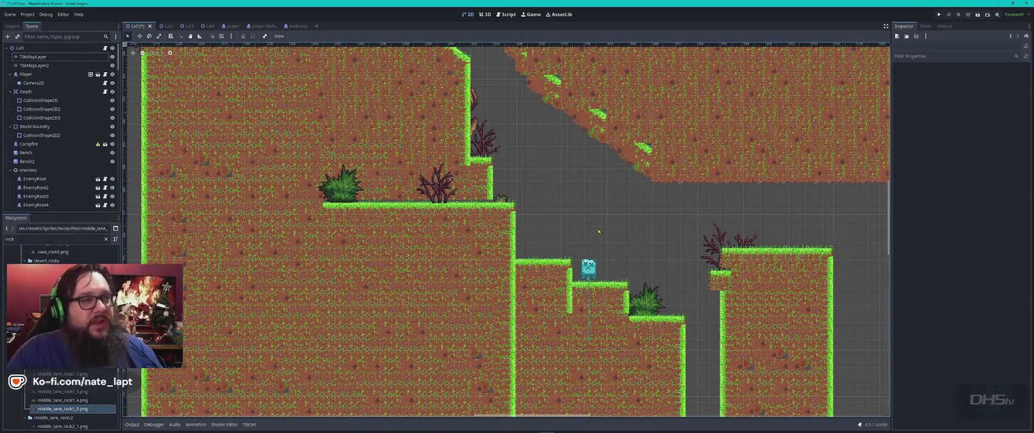
{"action": "scroll", "coordinate": [597, 234], "scroll_direction": "down", "scroll_amount": 3}
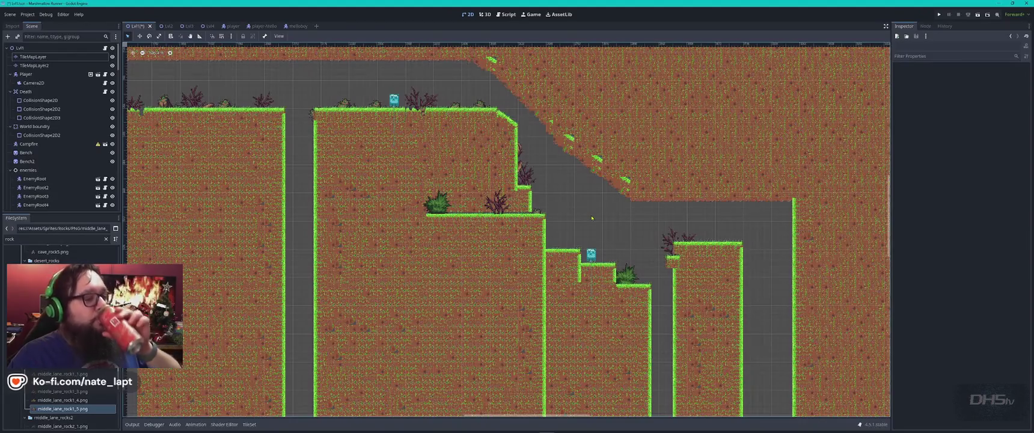
{"action": "scroll", "coordinate": [598, 219], "scroll_direction": "down", "scroll_amount": 3}
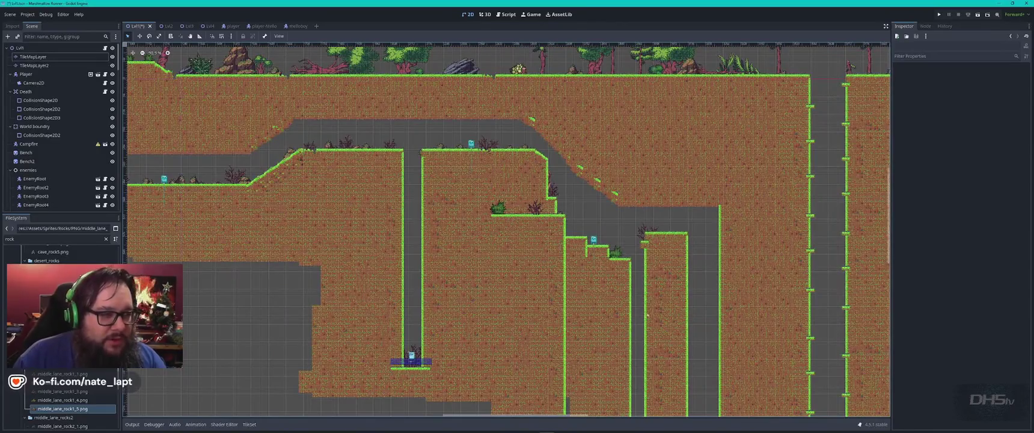
{"action": "left_click_drag", "start_coordinate": [410, 188], "coordinate": [424, 195]}
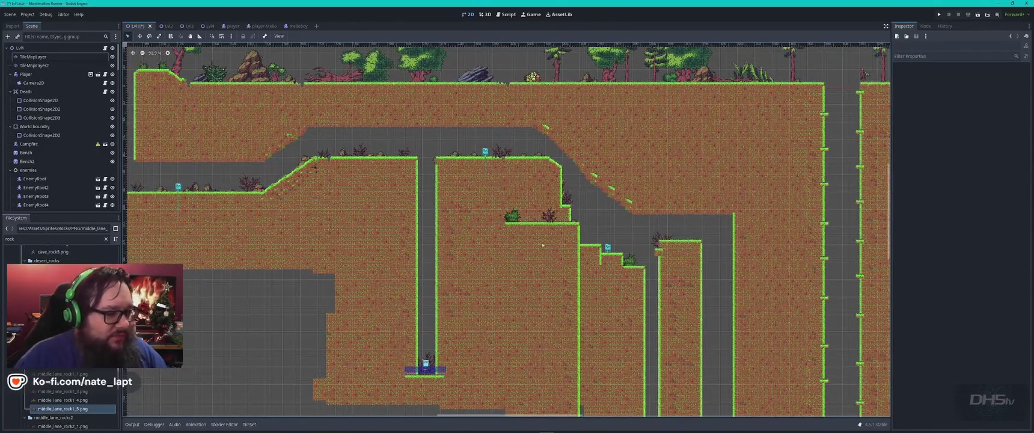
{"action": "scroll", "coordinate": [543, 245], "scroll_direction": "up", "scroll_amount": 4}
{"action": "left_click_drag", "start_coordinate": [666, 268], "coordinate": [400, 259]}
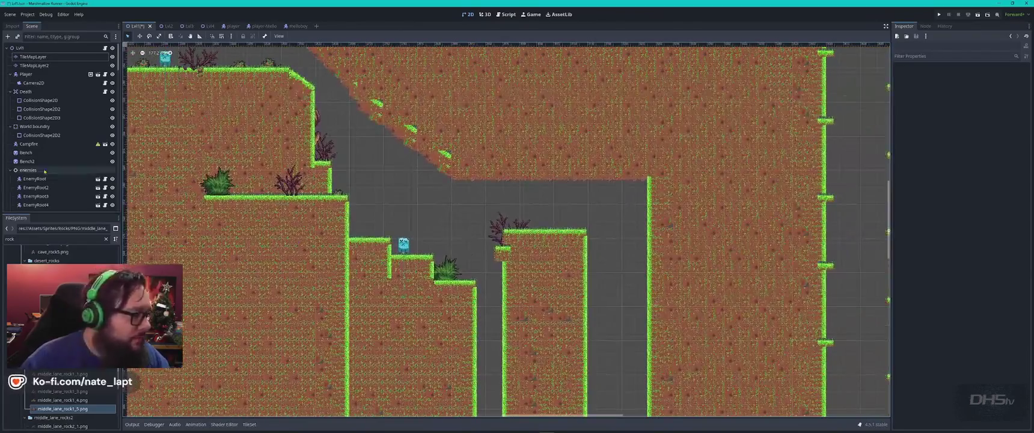
{"action": "scroll", "coordinate": [46, 169], "scroll_direction": "down", "scroll_amount": 10}
{"action": "scroll", "coordinate": [37, 159], "scroll_direction": "up", "scroll_amount": 8}
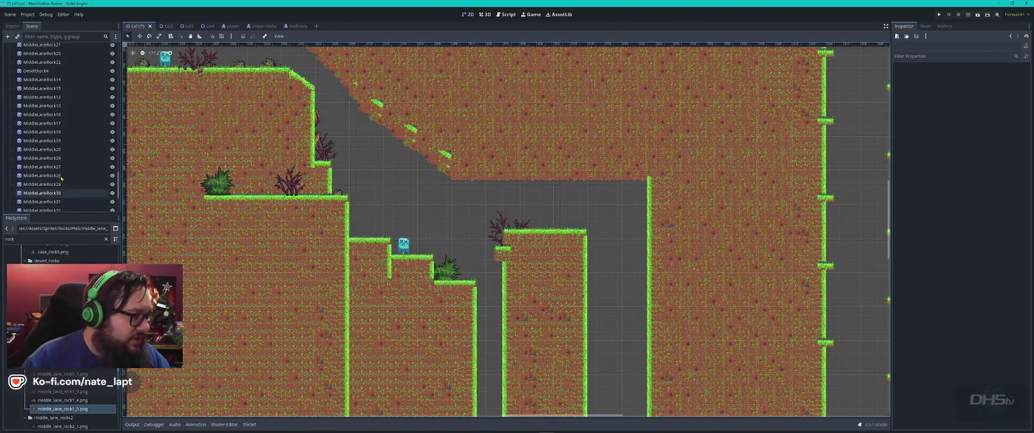
Under the Rocks node, drop CanyonRock4 onto the stepped ledge left of the cyan character.
{"action": "left_click", "coordinate": [25, 155]}
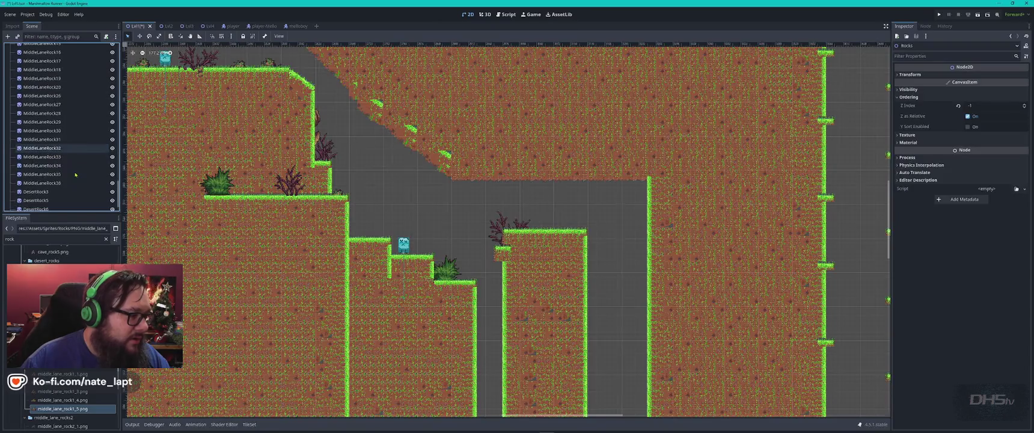
{"action": "scroll", "coordinate": [42, 156], "scroll_direction": "down", "scroll_amount": 5}
{"action": "scroll", "coordinate": [60, 252], "scroll_direction": "down", "scroll_amount": 5}
{"action": "scroll", "coordinate": [60, 253], "scroll_direction": "up", "scroll_amount": 5}
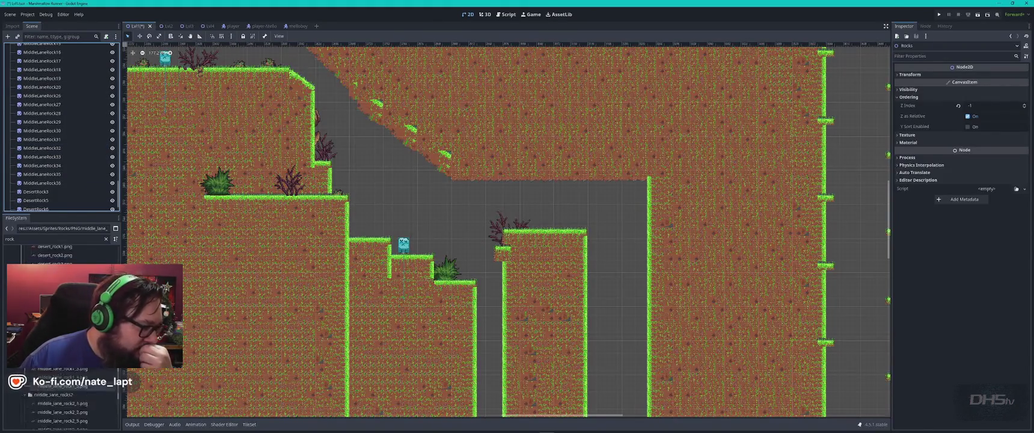
{"action": "scroll", "coordinate": [60, 253], "scroll_direction": "up", "scroll_amount": 3}
{"action": "mouse_move", "coordinate": [54, 325]}
{"action": "left_mouse_down"}
{"action": "mouse_move", "coordinate": [398, 237]}
{"action": "mouse_move", "coordinate": [349, 235]}
{"action": "left_mouse_up"}
{"action": "scroll", "coordinate": [346, 233], "scroll_direction": "up", "scroll_amount": 5}
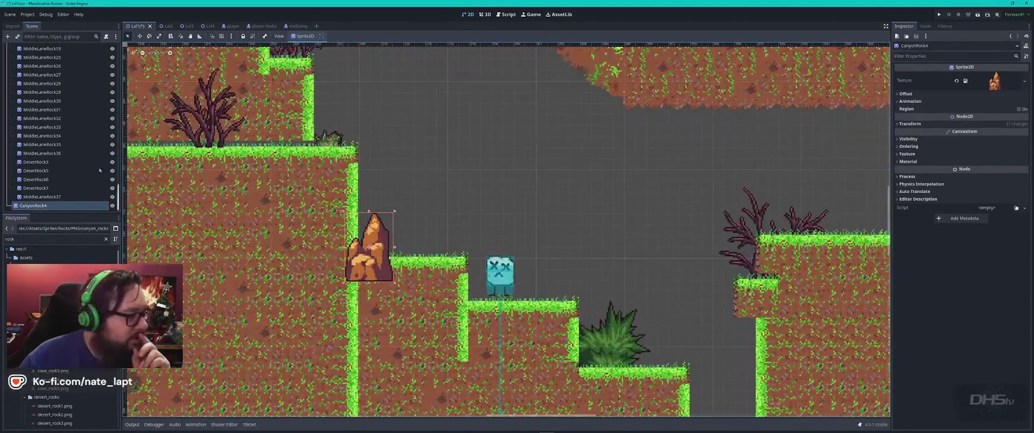
Move CanyonRock4 under MiddleLaneRock37, settle it on the ledge, and add two more canyon rocks.
{"action": "left_click_drag", "start_coordinate": [36, 206], "coordinate": [56, 205]}
{"action": "left_click_drag", "start_coordinate": [372, 232], "coordinate": [379, 242]}
{"action": "mouse_move", "coordinate": [55, 337]}
{"action": "left_mouse_down"}
{"action": "mouse_move", "coordinate": [369, 288]}
{"action": "mouse_move", "coordinate": [419, 263]}
{"action": "mouse_move", "coordinate": [476, 291]}
{"action": "left_mouse_up"}
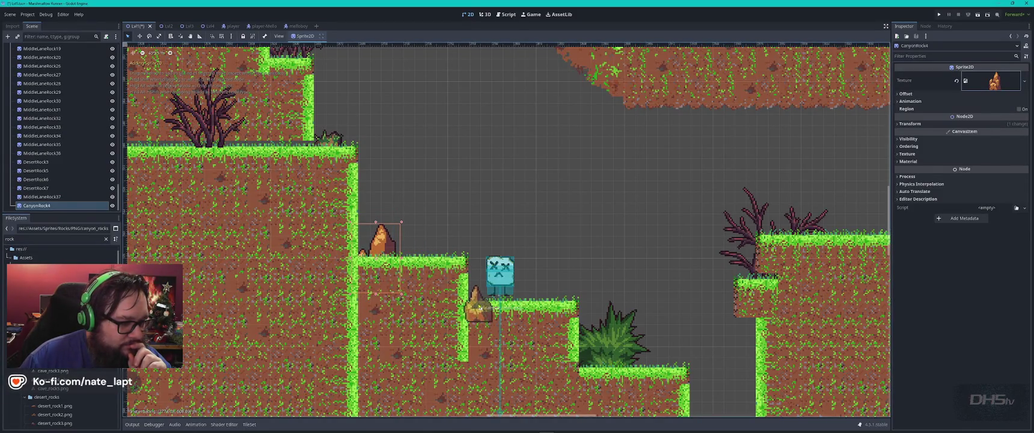
{"action": "scroll", "coordinate": [507, 232], "scroll_direction": "up", "scroll_amount": 5}
{"action": "scroll", "coordinate": [507, 231], "scroll_direction": "left", "scroll_amount": 5}
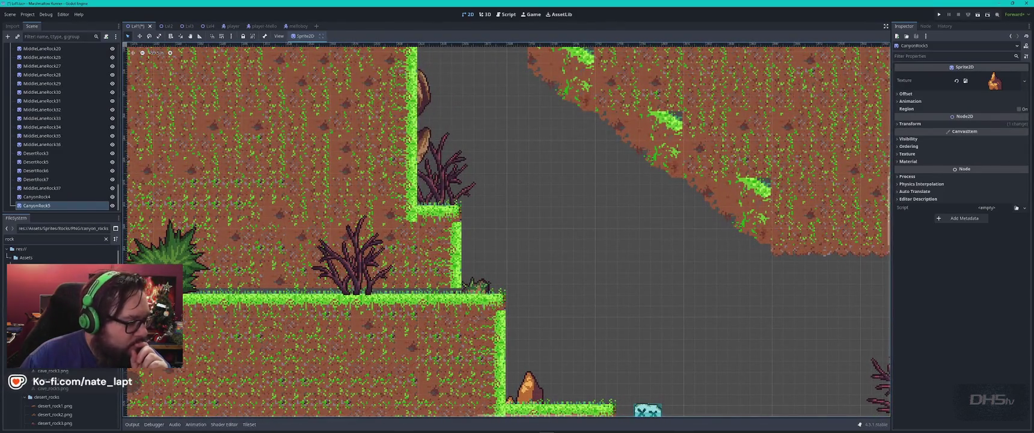
{"action": "mouse_move", "coordinate": [54, 337]}
{"action": "left_mouse_down"}
{"action": "mouse_move", "coordinate": [451, 218]}
{"action": "mouse_move", "coordinate": [446, 211]}
{"action": "left_mouse_up"}
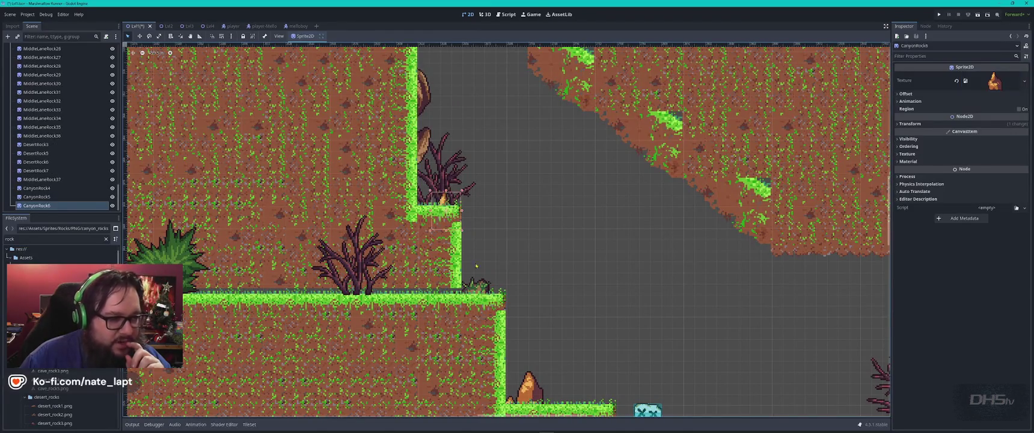
{"action": "scroll", "coordinate": [684, 348], "scroll_direction": "down", "scroll_amount": 3}
{"action": "scroll", "coordinate": [684, 347], "scroll_direction": "right", "scroll_amount": 10}
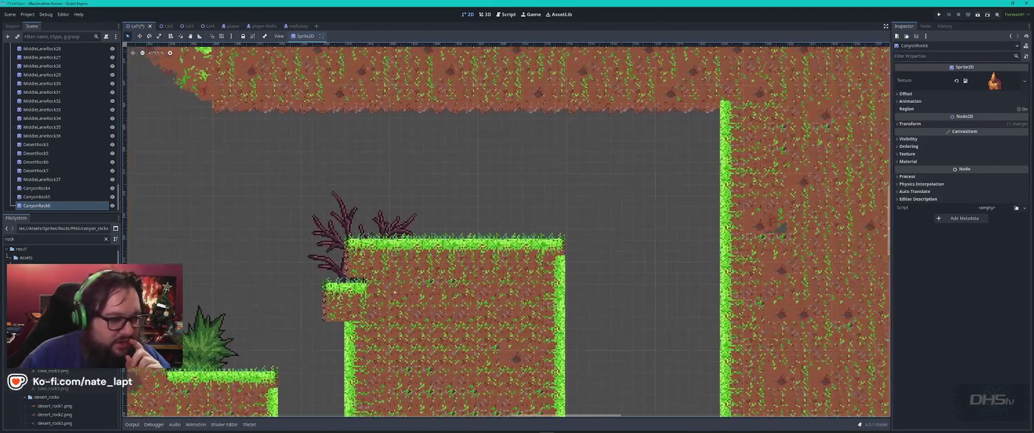
Place three cave rocks on the ledges, rotating CaveRock6 to 75° against the cliff.
{"action": "mouse_move", "coordinate": [55, 380]}
{"action": "left_mouse_down"}
{"action": "mouse_move", "coordinate": [426, 240]}
{"action": "mouse_move", "coordinate": [514, 238]}
{"action": "left_mouse_up"}
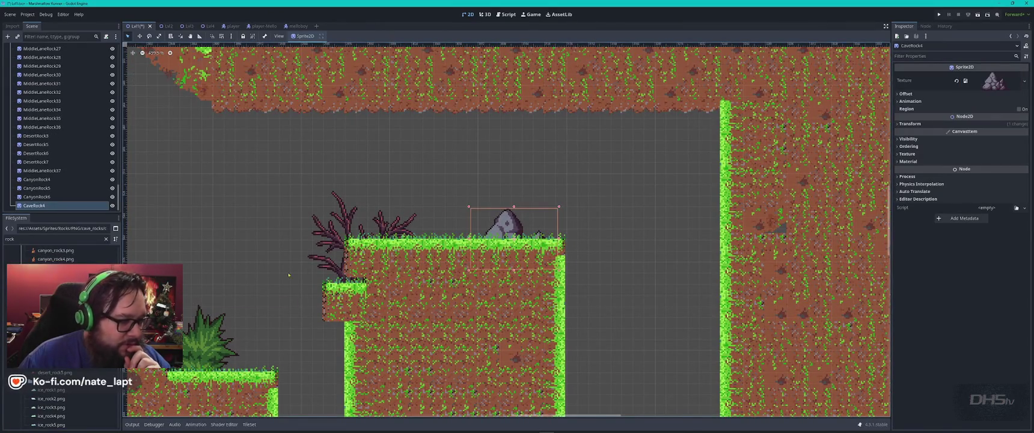
{"action": "mouse_move", "coordinate": [54, 320]}
{"action": "left_mouse_down"}
{"action": "mouse_move", "coordinate": [181, 253]}
{"action": "mouse_move", "coordinate": [407, 249]}
{"action": "mouse_move", "coordinate": [367, 239]}
{"action": "left_mouse_up"}
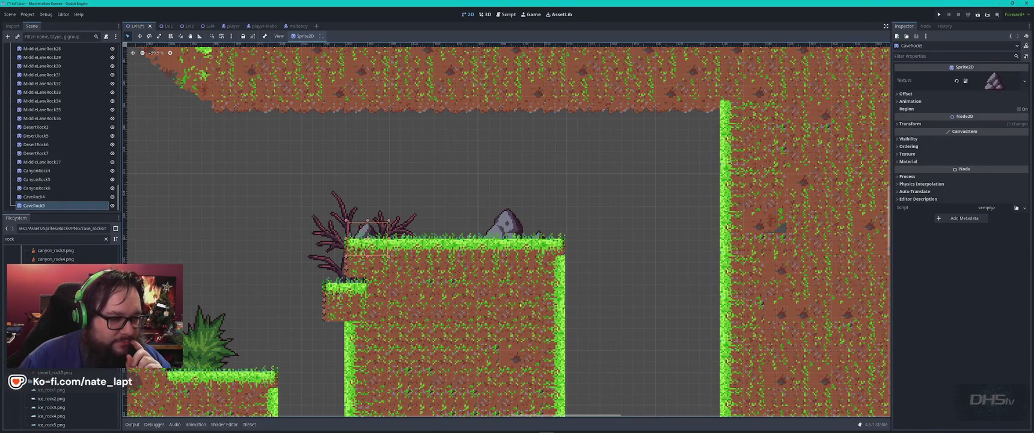
{"action": "left_click_drag", "start_coordinate": [521, 305], "coordinate": [454, 215]}
{"action": "mouse_move", "coordinate": [54, 320]}
{"action": "left_mouse_down"}
{"action": "mouse_move", "coordinate": [415, 253]}
{"action": "mouse_move", "coordinate": [502, 207]}
{"action": "left_mouse_up"}
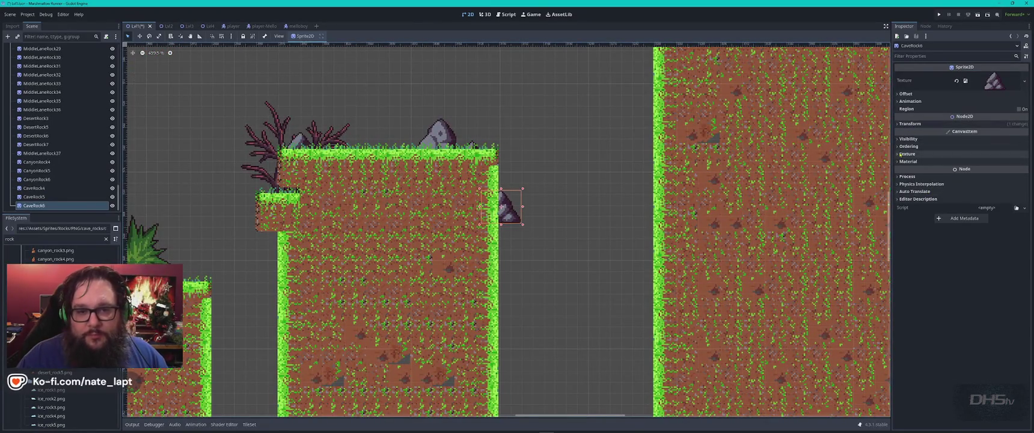
{"action": "left_click", "coordinate": [992, 124]}
{"action": "left_click_drag", "start_coordinate": [978, 158], "coordinate": [1003, 158]}
{"action": "mouse_move", "coordinate": [506, 206]}
{"action": "left_mouse_down"}
{"action": "mouse_move", "coordinate": [504, 197]}
{"action": "mouse_move", "coordinate": [508, 253]}
{"action": "left_mouse_up"}
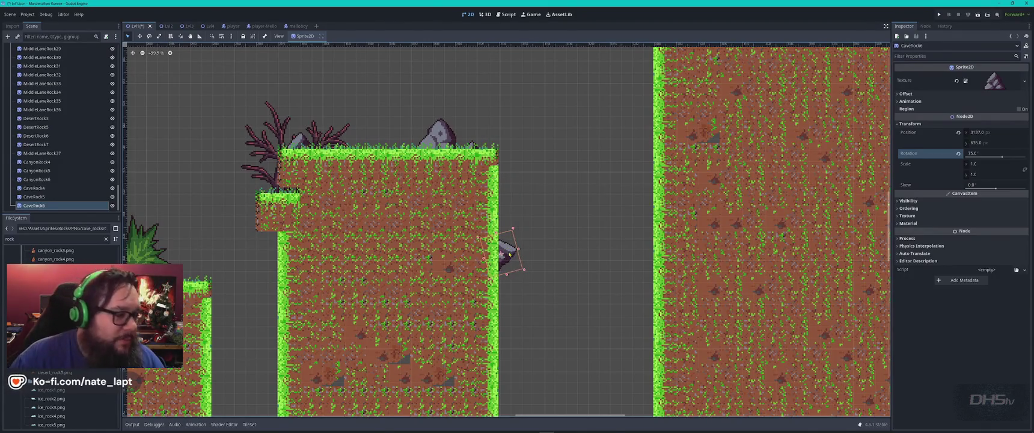
Drop a desert rock sprite onto the upper ledge.
{"action": "mouse_move", "coordinate": [54, 355]}
{"action": "left_mouse_down"}
{"action": "mouse_move", "coordinate": [361, 301]}
{"action": "mouse_move", "coordinate": [554, 308]}
{"action": "mouse_move", "coordinate": [365, 323]}
{"action": "mouse_move", "coordinate": [67, 313]}
{"action": "mouse_move", "coordinate": [301, 216]}
{"action": "mouse_move", "coordinate": [403, 132]}
{"action": "mouse_move", "coordinate": [362, 145]}
{"action": "left_mouse_up"}
{"action": "scroll", "coordinate": [66, 313], "scroll_direction": "down", "scroll_amount": 5}
{"action": "scroll", "coordinate": [399, 180], "scroll_direction": "down", "scroll_amount": 10}
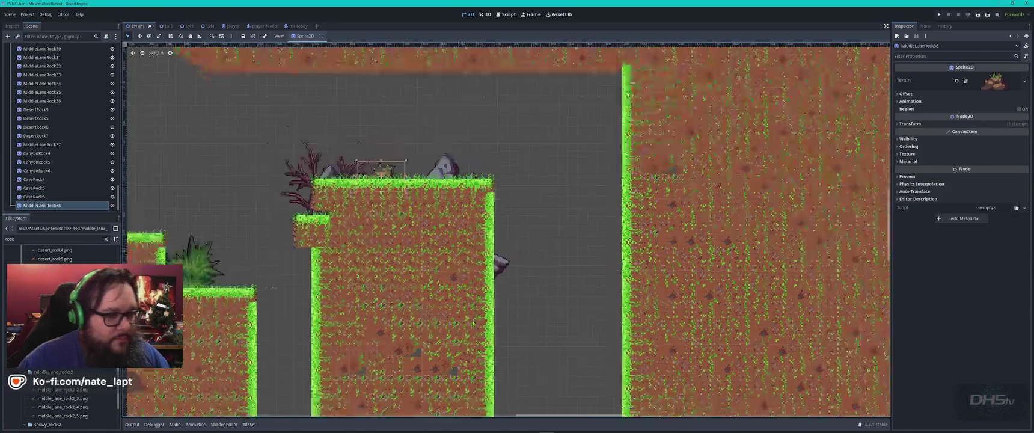
Add three middle lane rocks along the ground ledge.
{"action": "scroll", "coordinate": [514, 348], "scroll_direction": "down", "scroll_amount": 6}
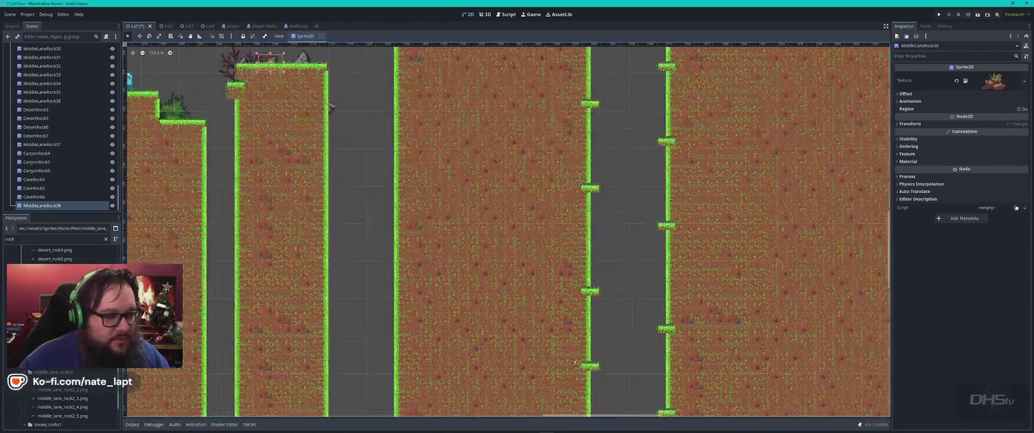
{"action": "scroll", "coordinate": [403, 291], "scroll_direction": "up", "scroll_amount": 3}
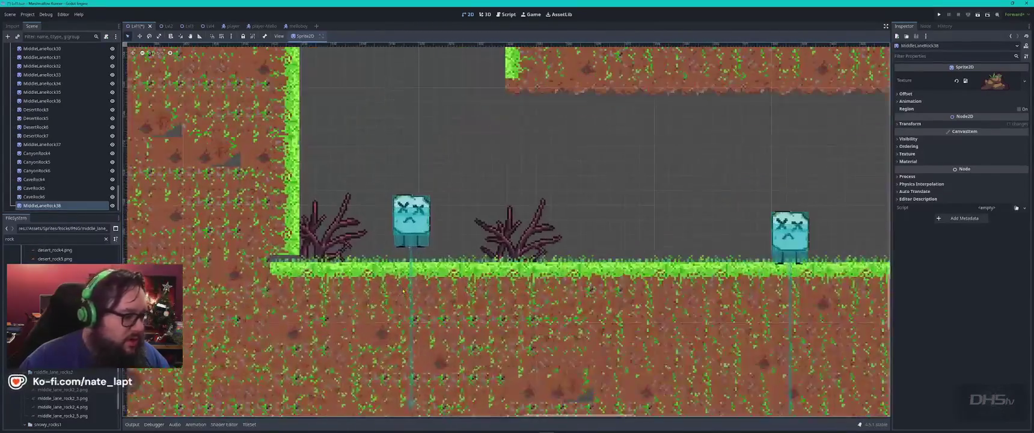
{"action": "mouse_move", "coordinate": [62, 398]}
{"action": "left_mouse_down"}
{"action": "mouse_move", "coordinate": [305, 266]}
{"action": "mouse_move", "coordinate": [292, 257]}
{"action": "left_mouse_up"}
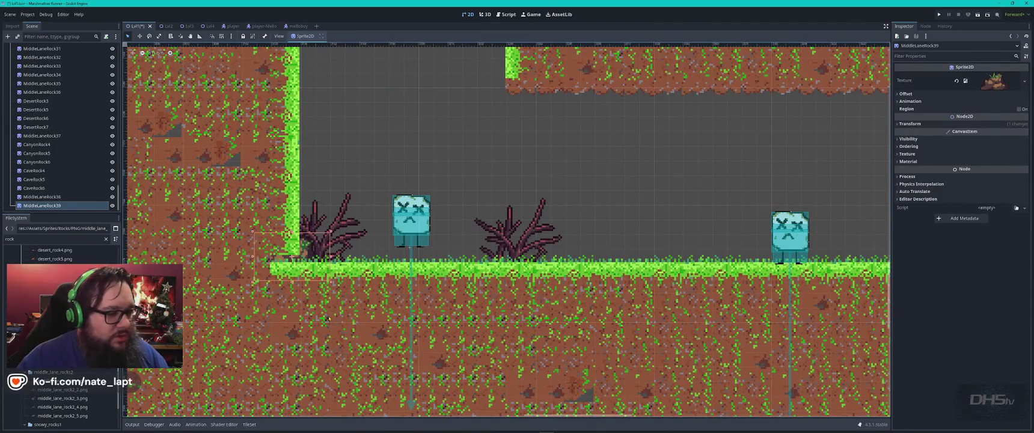
{"action": "mouse_move", "coordinate": [62, 398]}
{"action": "left_mouse_down"}
{"action": "mouse_move", "coordinate": [199, 361]}
{"action": "mouse_move", "coordinate": [753, 266]}
{"action": "mouse_move", "coordinate": [743, 266]}
{"action": "left_mouse_up"}
{"action": "left_click_drag", "start_coordinate": [62, 398], "coordinate": [578, 265]}
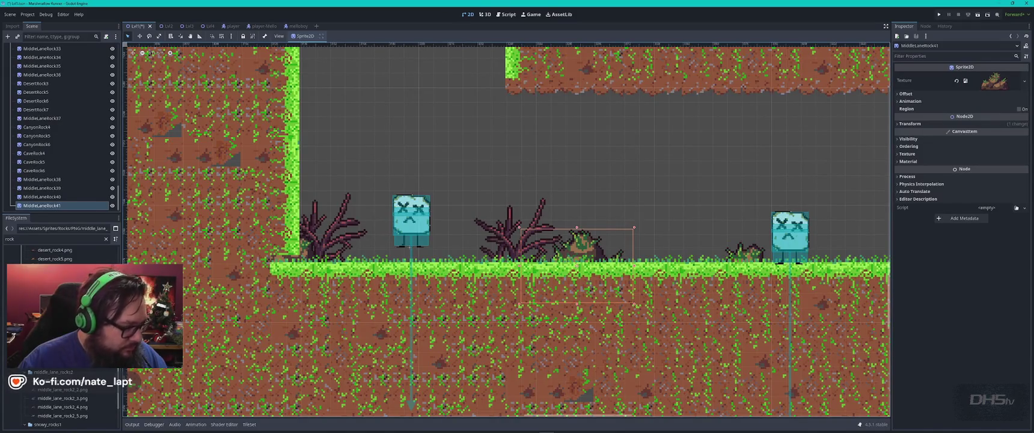
Add a cave rock and a desert rock to the ledge.
{"action": "scroll", "coordinate": [60, 397], "scroll_direction": "up", "scroll_amount": 3}
{"action": "mouse_move", "coordinate": [54, 304]}
{"action": "left_mouse_down"}
{"action": "mouse_move", "coordinate": [156, 265]}
{"action": "mouse_move", "coordinate": [409, 257]}
{"action": "mouse_move", "coordinate": [364, 256]}
{"action": "left_mouse_up"}
{"action": "scroll", "coordinate": [60, 331], "scroll_direction": "up", "scroll_amount": 2}
{"action": "mouse_move", "coordinate": [53, 262]}
{"action": "left_mouse_down"}
{"action": "mouse_move", "coordinate": [129, 199]}
{"action": "mouse_move", "coordinate": [589, 253]}
{"action": "mouse_move", "coordinate": [832, 259]}
{"action": "left_mouse_up"}
{"action": "left_click_drag", "start_coordinate": [720, 323], "coordinate": [365, 308]}
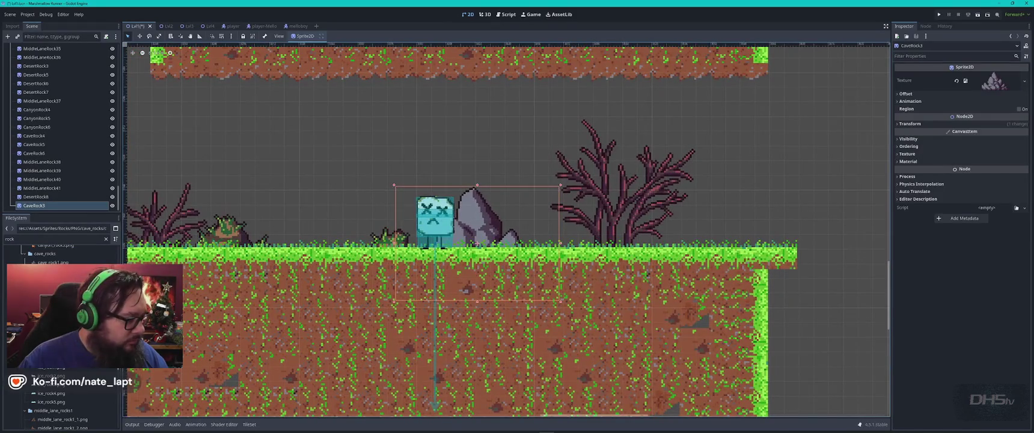
{"action": "mouse_move", "coordinate": [55, 349]}
{"action": "left_mouse_down"}
{"action": "mouse_move", "coordinate": [301, 270]}
{"action": "mouse_move", "coordinate": [624, 258]}
{"action": "mouse_move", "coordinate": [597, 249]}
{"action": "mouse_move", "coordinate": [601, 261]}
{"action": "mouse_move", "coordinate": [640, 249]}
{"action": "left_mouse_up"}
{"action": "right_click", "coordinate": [641, 248]}
Place a grey cave rock and grassy middle_lane_rock1_4 at the ground's right end by the dead tree.
{"action": "scroll", "coordinate": [60, 337], "scroll_direction": "up", "scroll_amount": 3}
{"action": "left_click", "coordinate": [54, 409]}
{"action": "mouse_move", "coordinate": [60, 337]}
{"action": "left_mouse_down"}
{"action": "mouse_move", "coordinate": [421, 264]}
{"action": "mouse_move", "coordinate": [646, 271]}
{"action": "mouse_move", "coordinate": [60, 337]}
{"action": "left_mouse_up"}
{"action": "mouse_move", "coordinate": [54, 400]}
{"action": "left_mouse_down"}
{"action": "mouse_move", "coordinate": [126, 270]}
{"action": "mouse_move", "coordinate": [632, 242]}
{"action": "left_mouse_up"}
{"action": "mouse_move", "coordinate": [60, 336]}
{"action": "left_mouse_down"}
{"action": "mouse_move", "coordinate": [271, 289]}
{"action": "mouse_move", "coordinate": [692, 254]}
{"action": "mouse_move", "coordinate": [648, 243]}
{"action": "left_mouse_up"}
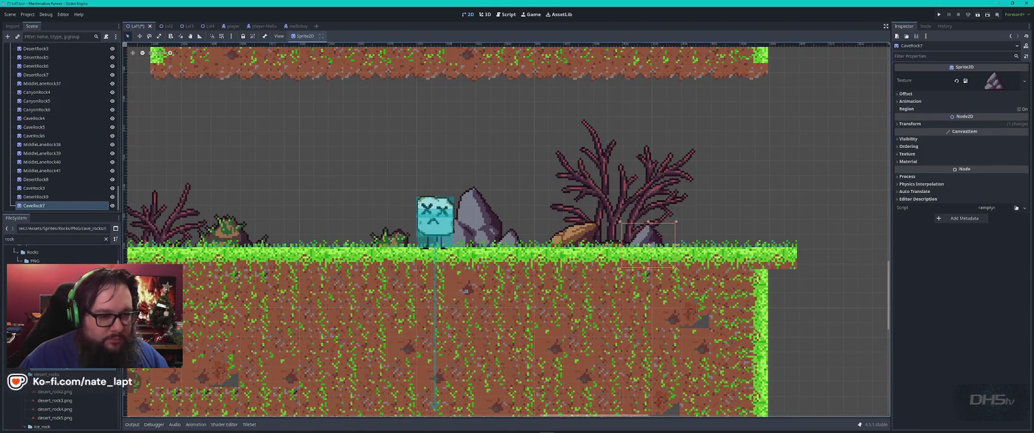
{"action": "scroll", "coordinate": [60, 337], "scroll_direction": "down", "scroll_amount": 6}
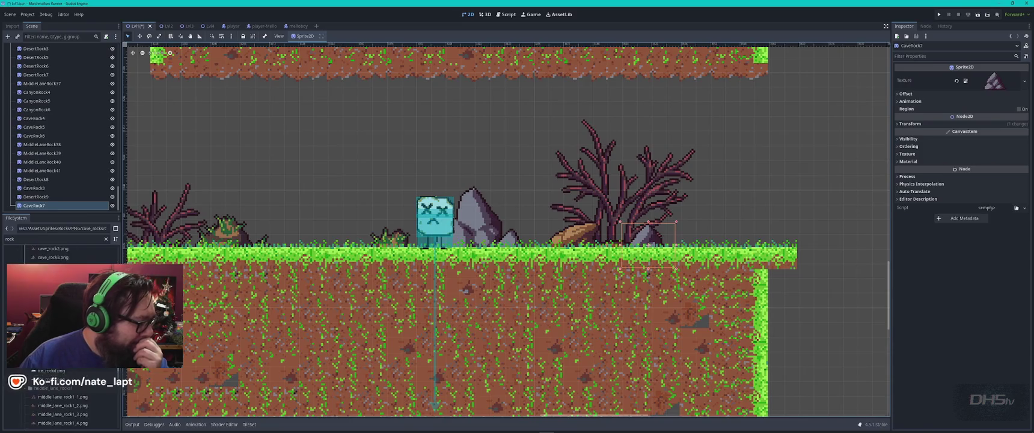
{"action": "mouse_move", "coordinate": [60, 349]}
{"action": "left_mouse_down"}
{"action": "mouse_move", "coordinate": [327, 293]}
{"action": "mouse_move", "coordinate": [362, 266]}
{"action": "mouse_move", "coordinate": [728, 237]}
{"action": "mouse_move", "coordinate": [704, 247]}
{"action": "left_mouse_up"}
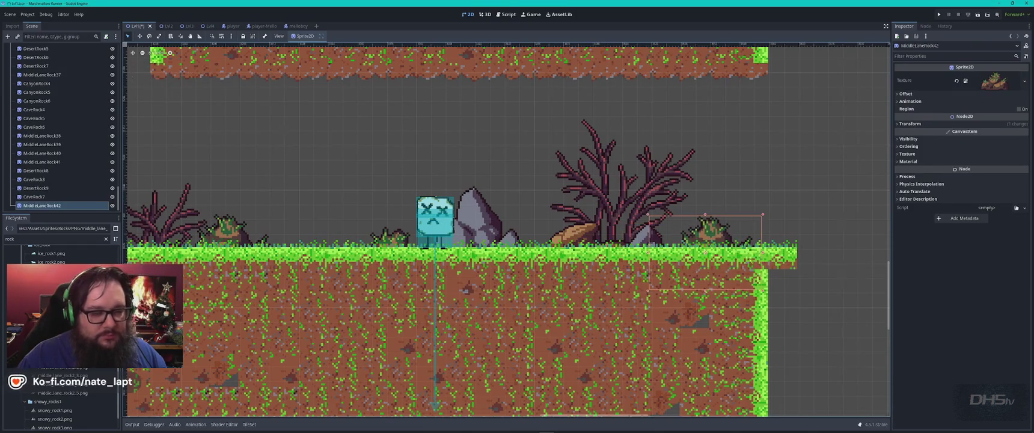
Under the Rocks group, add a large dark rock near the level end named MiddleLaneRock43.
{"action": "scroll", "coordinate": [508, 229], "scroll_direction": "down", "scroll_amount": 2}
{"action": "scroll", "coordinate": [508, 229], "scroll_direction": "right", "scroll_amount": 10}
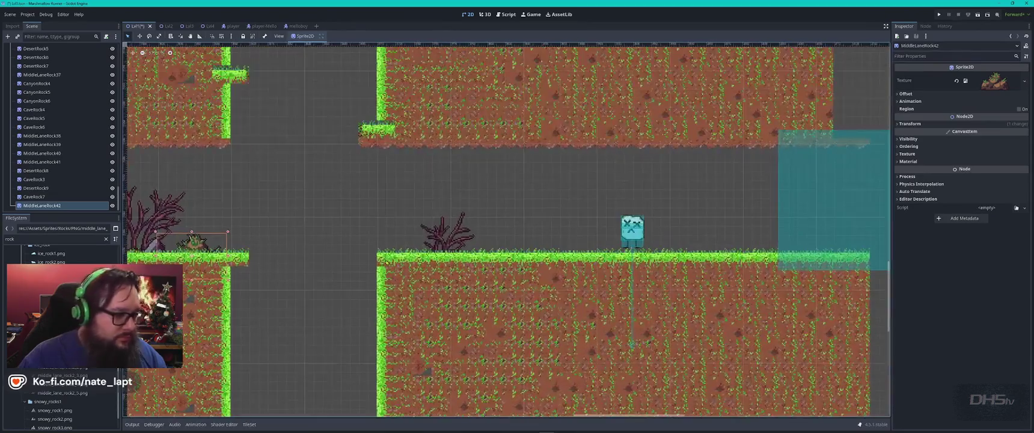
{"action": "left_click", "coordinate": [447, 234]}
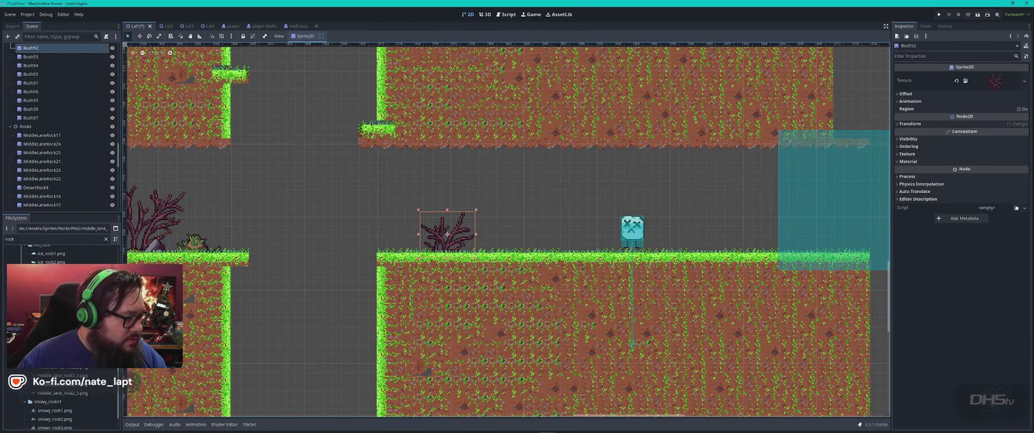
{"action": "left_click", "coordinate": [27, 126]}
{"action": "mouse_move", "coordinate": [60, 366]}
{"action": "left_mouse_down"}
{"action": "mouse_move", "coordinate": [602, 249]}
{"action": "mouse_move", "coordinate": [523, 264]}
{"action": "mouse_move", "coordinate": [516, 277]}
{"action": "mouse_move", "coordinate": [759, 283]}
{"action": "left_mouse_up"}
{"action": "type", "text": "MiddleLaneRock43"}
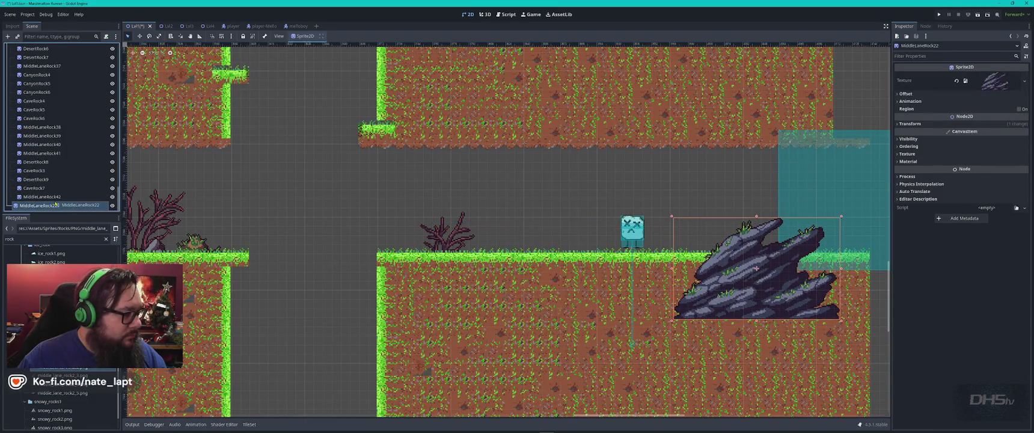
{"action": "key", "text": "Return"}
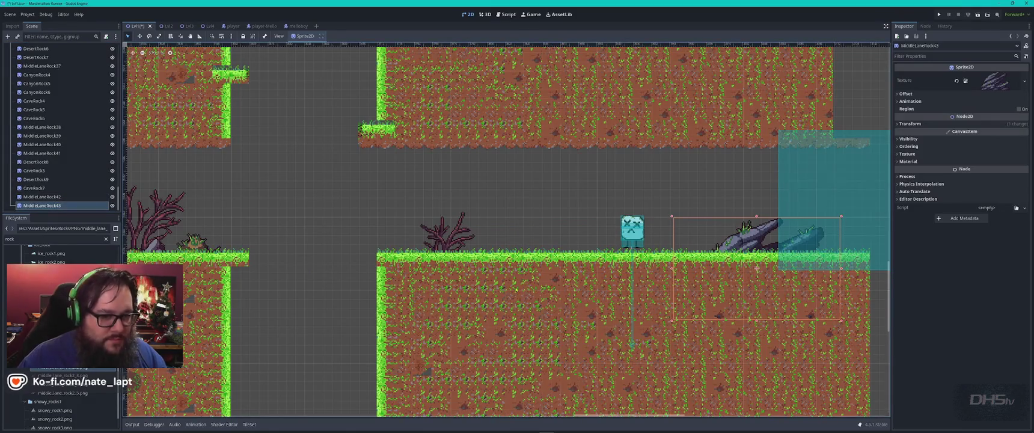
Add a second dark rock onto the grass beside MiddleLaneRock43.
{"action": "scroll", "coordinate": [505, 229], "scroll_direction": "right", "scroll_amount": 10}
{"action": "left_click_drag", "start_coordinate": [401, 185], "coordinate": [452, 186]}
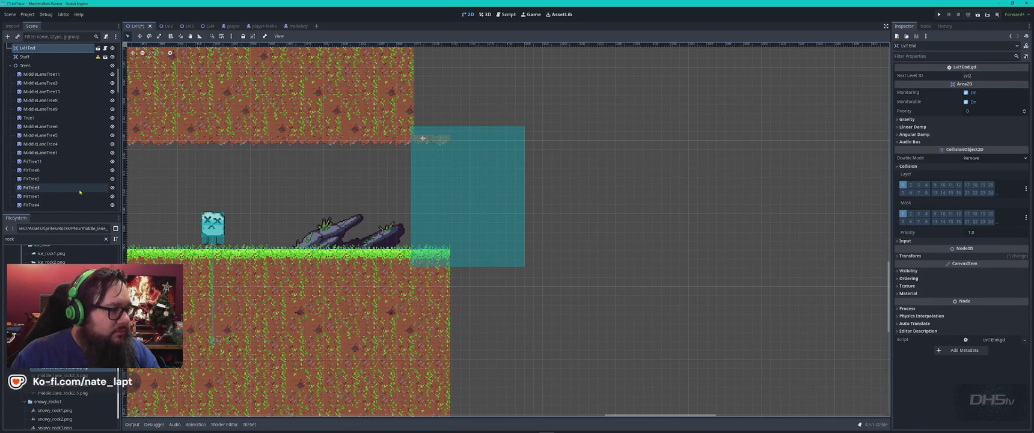
{"action": "scroll", "coordinate": [80, 192], "scroll_direction": "up", "scroll_amount": 5}
{"action": "scroll", "coordinate": [80, 192], "scroll_direction": "down", "scroll_amount": 10}
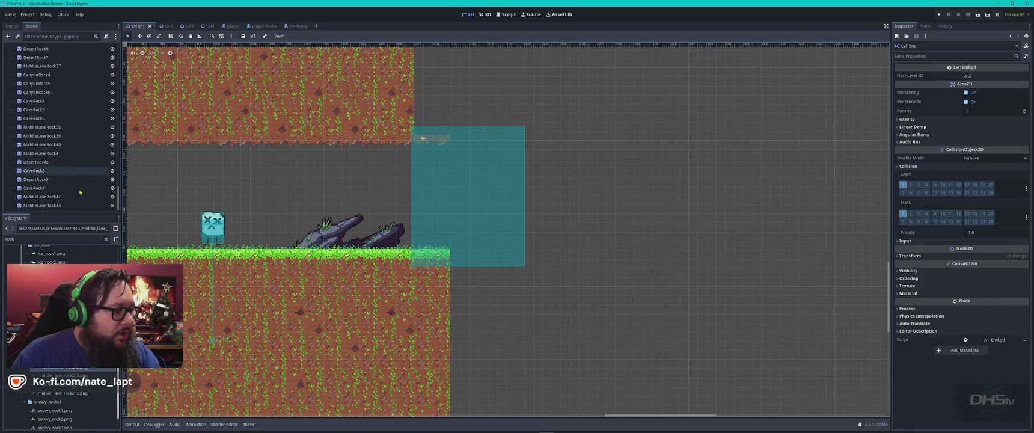
{"action": "left_click", "coordinate": [60, 205]}
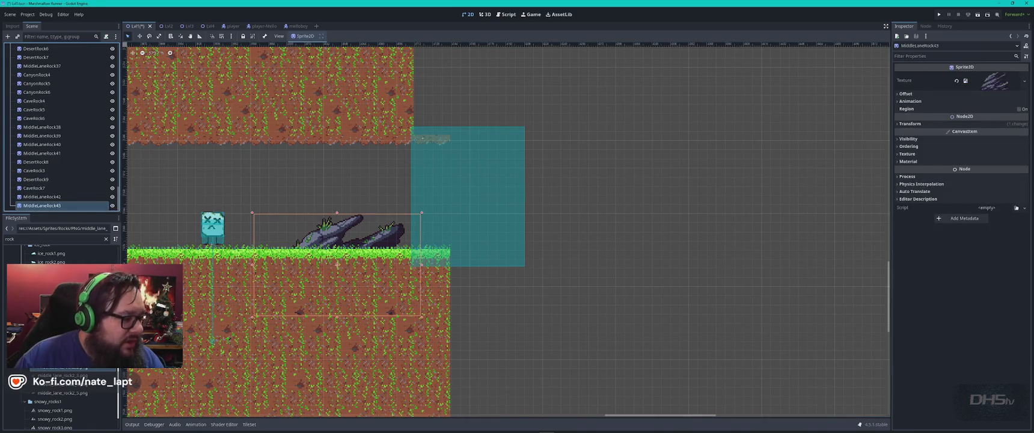
{"action": "scroll", "coordinate": [63, 400], "scroll_direction": "up", "scroll_amount": 3}
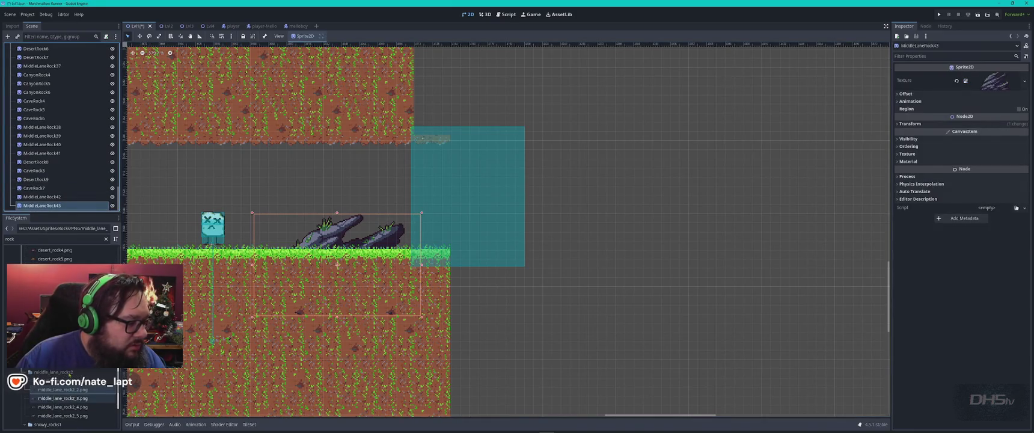
{"action": "mouse_move", "coordinate": [63, 399]}
{"action": "left_mouse_down"}
{"action": "mouse_move", "coordinate": [67, 385]}
{"action": "mouse_move", "coordinate": [247, 282]}
{"action": "mouse_move", "coordinate": [265, 249]}
{"action": "left_mouse_up"}
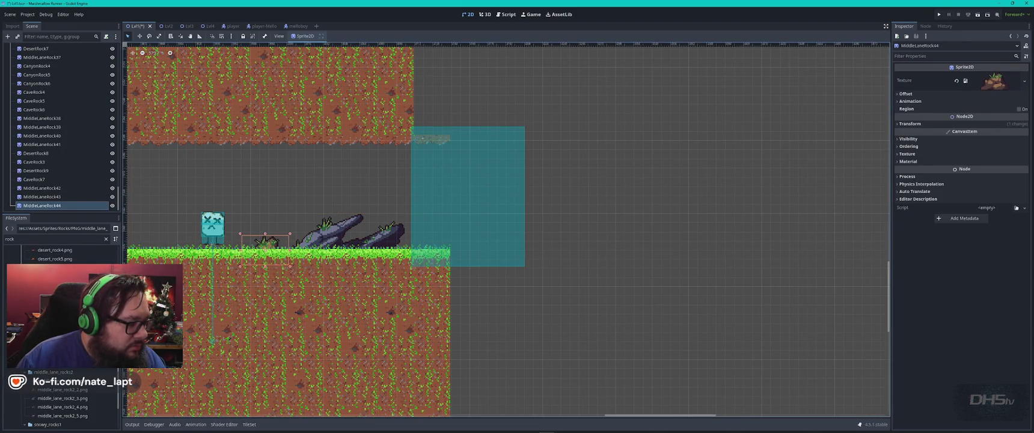
Replace an unwanted grassy rock with a larger one, ordered to draw behind the ground.
{"action": "mouse_move", "coordinate": [61, 381]}
{"action": "left_mouse_down"}
{"action": "mouse_move", "coordinate": [195, 268]}
{"action": "mouse_move", "coordinate": [468, 276]}
{"action": "mouse_move", "coordinate": [380, 271]}
{"action": "left_mouse_up"}
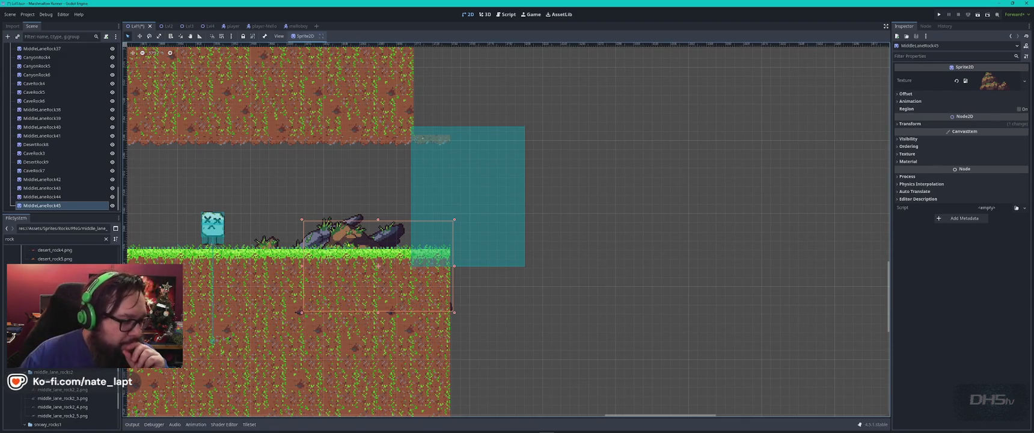
{"action": "left_click_drag", "start_coordinate": [348, 246], "coordinate": [344, 247]}
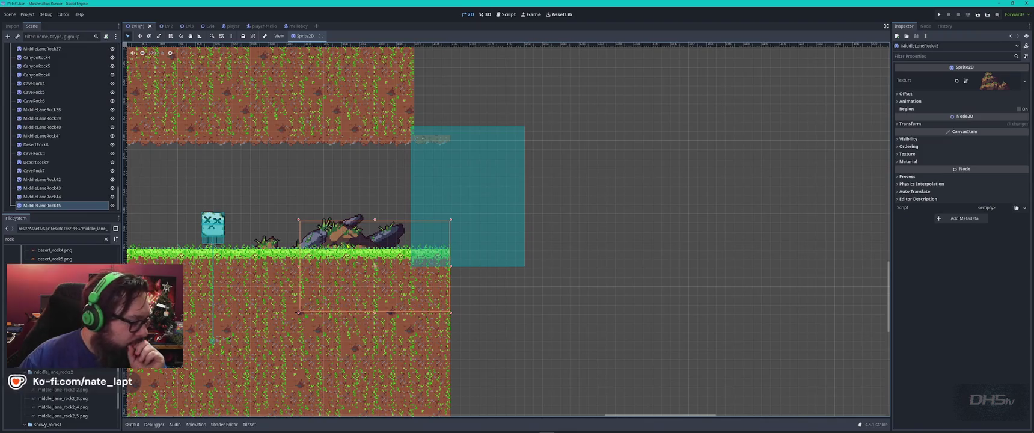
{"action": "key", "text": "Delete"}
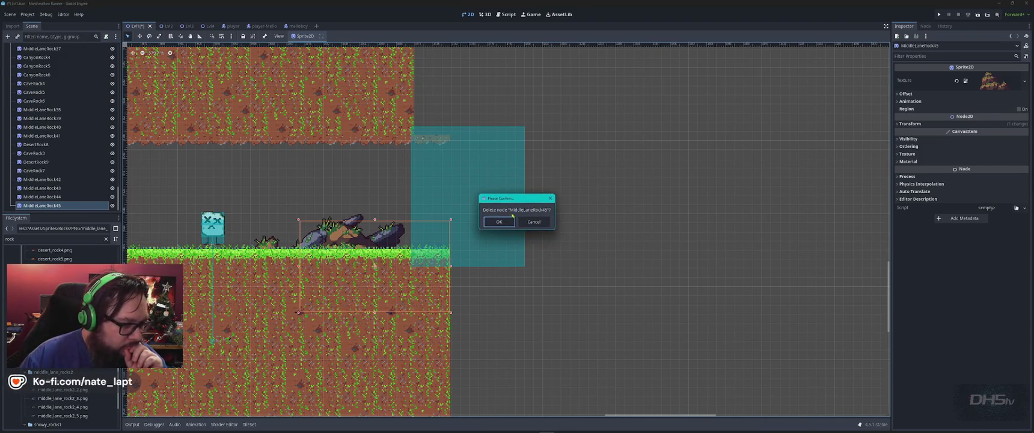
{"action": "left_click", "coordinate": [499, 221]}
{"action": "mouse_move", "coordinate": [61, 360]}
{"action": "left_mouse_down"}
{"action": "mouse_move", "coordinate": [271, 288]}
{"action": "mouse_move", "coordinate": [373, 270]}
{"action": "mouse_move", "coordinate": [361, 257]}
{"action": "left_mouse_up"}
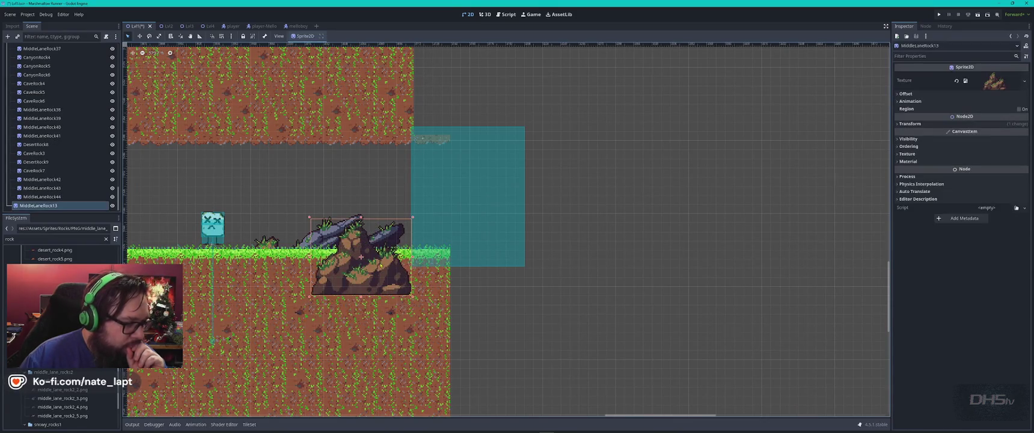
{"action": "double_click", "coordinate": [49, 206]}
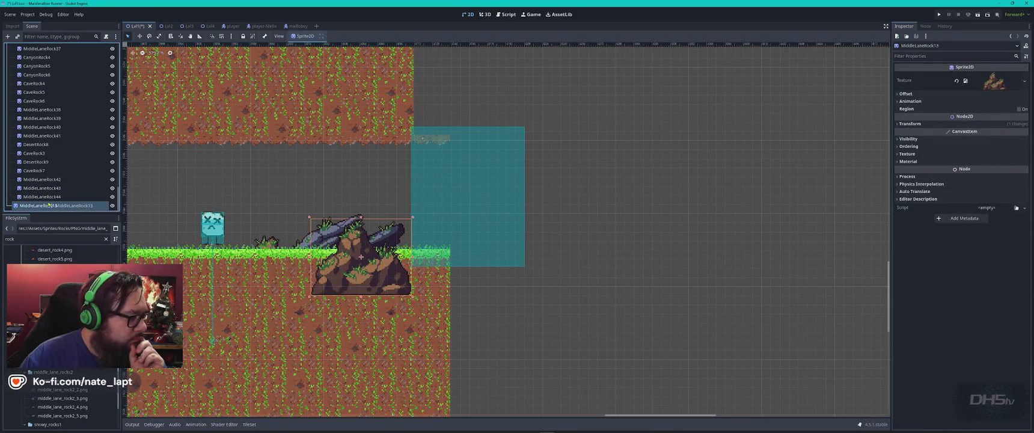
{"action": "left_click_drag", "start_coordinate": [64, 204], "coordinate": [63, 205]}
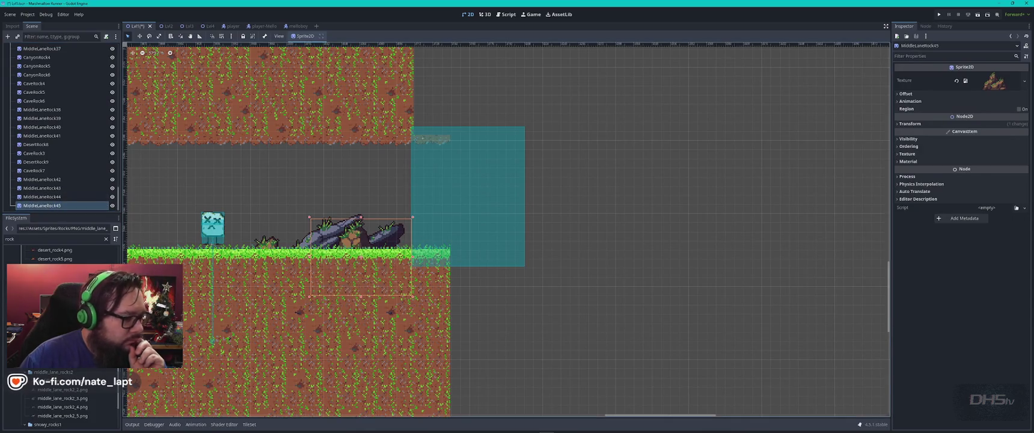
Add more rocks near the red bush, mirroring one with Flip H.
{"action": "mouse_move", "coordinate": [63, 416]}
{"action": "left_mouse_down"}
{"action": "mouse_move", "coordinate": [349, 268]}
{"action": "mouse_move", "coordinate": [425, 246]}
{"action": "left_mouse_up"}
{"action": "scroll", "coordinate": [506, 230], "scroll_direction": "left", "scroll_amount": 10}
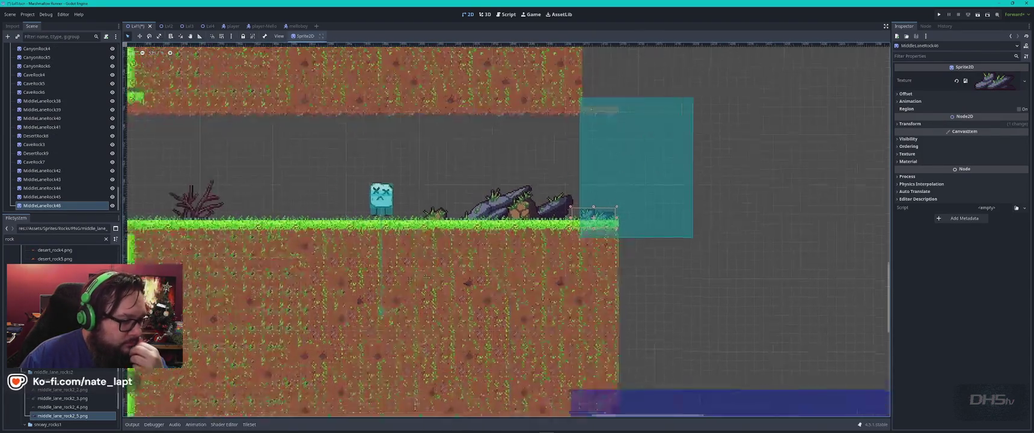
{"action": "mouse_move", "coordinate": [62, 415]}
{"action": "left_mouse_down"}
{"action": "mouse_move", "coordinate": [180, 361]}
{"action": "mouse_move", "coordinate": [455, 274]}
{"action": "mouse_move", "coordinate": [384, 263]}
{"action": "left_mouse_up"}
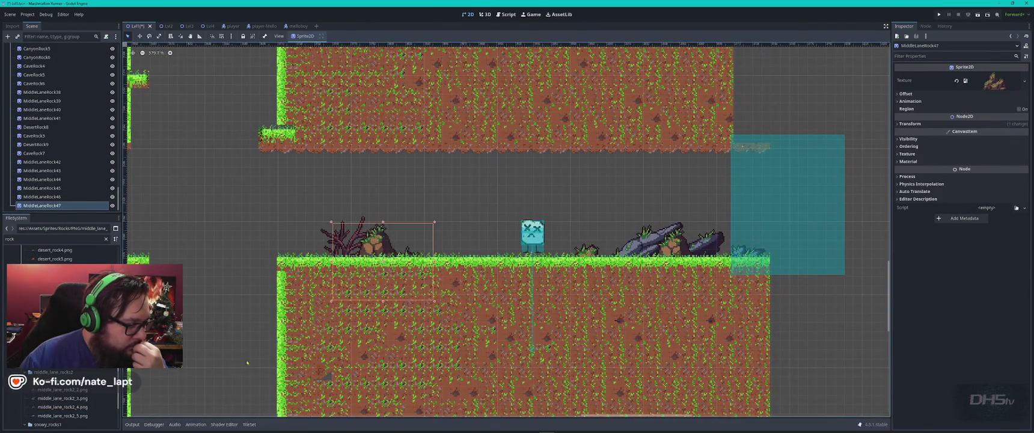
{"action": "left_click_drag", "start_coordinate": [63, 406], "coordinate": [316, 256]}
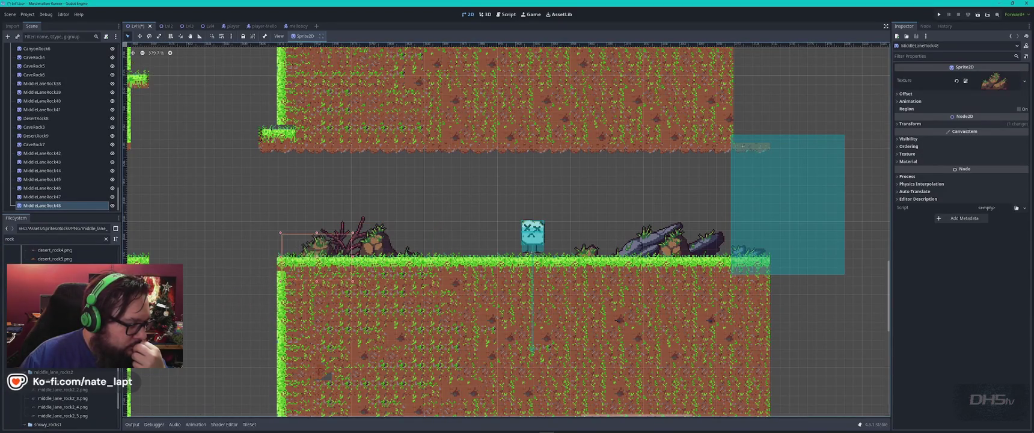
{"action": "left_click", "coordinate": [900, 94]}
{"action": "left_click", "coordinate": [967, 134]}
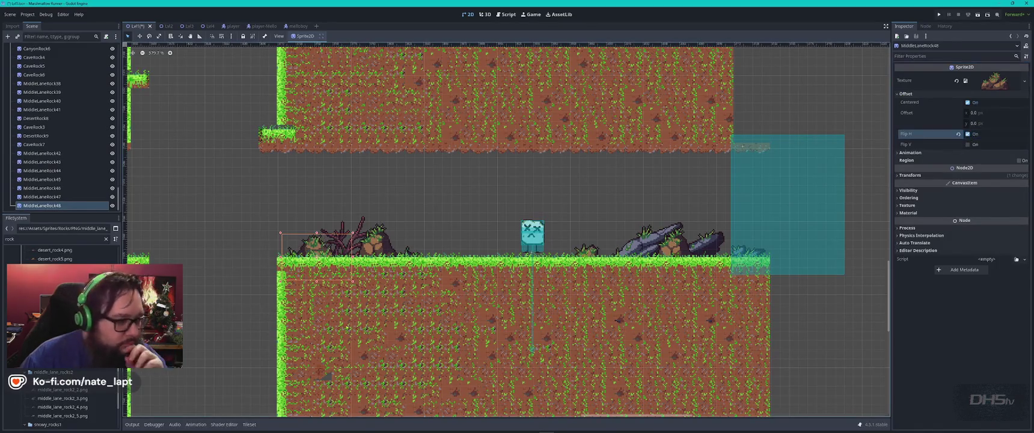
Add a small rock on the ground and duplicate it under the upper ledge.
{"action": "mouse_move", "coordinate": [62, 407]}
{"action": "left_mouse_down"}
{"action": "mouse_move", "coordinate": [219, 341]}
{"action": "mouse_move", "coordinate": [487, 256]}
{"action": "left_mouse_up"}
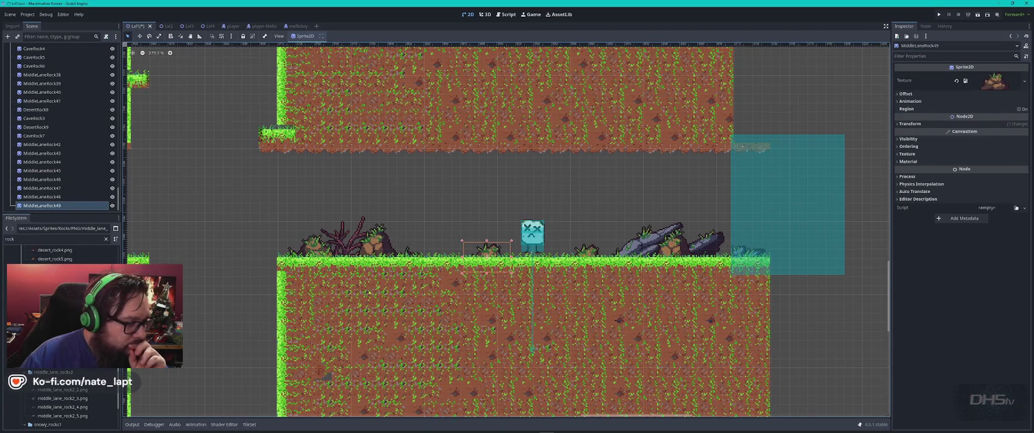
{"action": "key", "text": "ctrl+d"}
{"action": "mouse_move", "coordinate": [487, 255]}
{"action": "left_mouse_down"}
{"action": "mouse_move", "coordinate": [370, 149]}
{"action": "mouse_move", "coordinate": [374, 141]}
{"action": "left_mouse_up"}
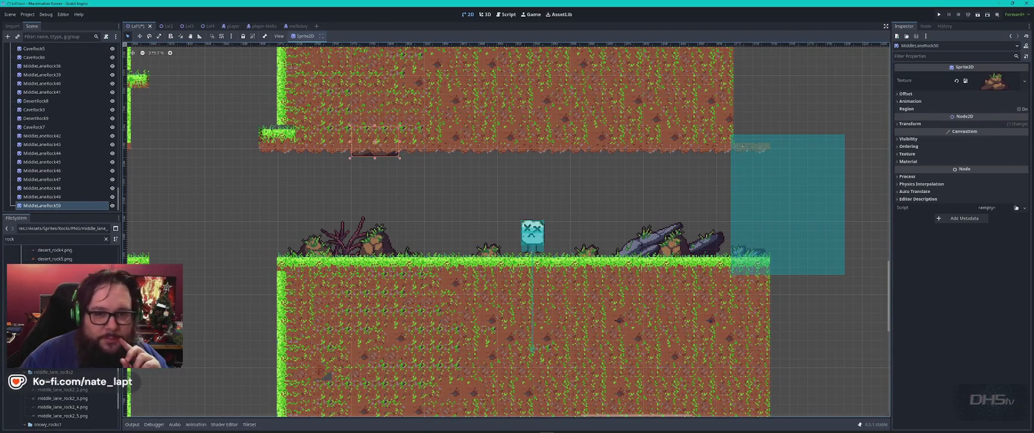
Hang the copied rock upside down under the ledge and add another rotated to -183°.
{"action": "left_click", "coordinate": [911, 124]}
{"action": "left_click_drag", "start_coordinate": [994, 155], "coordinate": [1011, 155]}
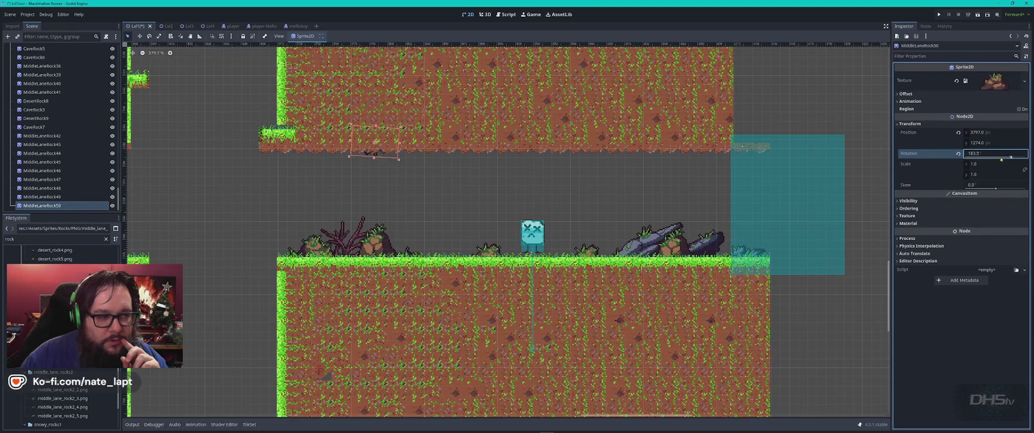
{"action": "left_click_drag", "start_coordinate": [374, 143], "coordinate": [353, 157]}
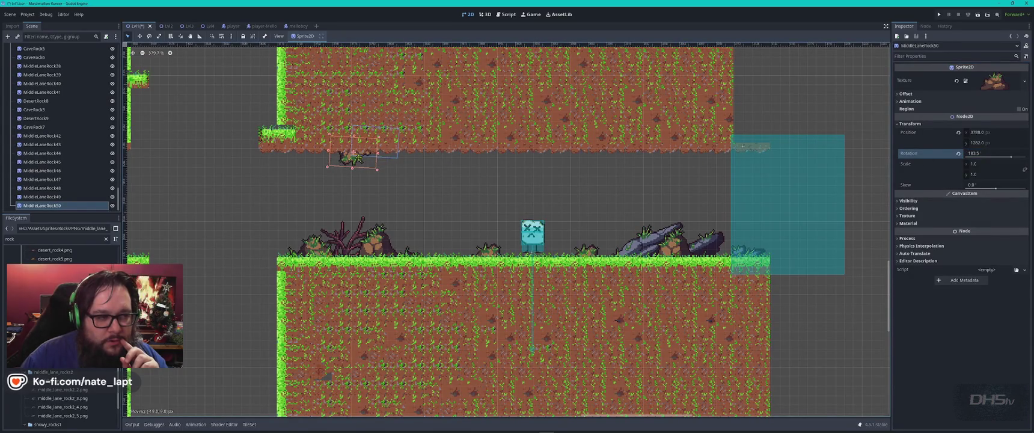
{"action": "mouse_move", "coordinate": [60, 398]}
{"action": "left_mouse_down"}
{"action": "mouse_move", "coordinate": [369, 219]}
{"action": "mouse_move", "coordinate": [452, 149]}
{"action": "left_mouse_up"}
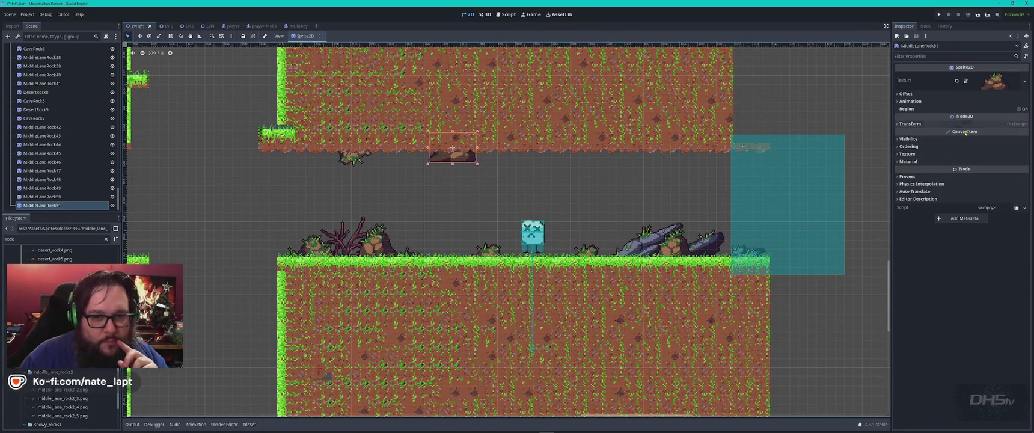
{"action": "left_click", "coordinate": [909, 123]}
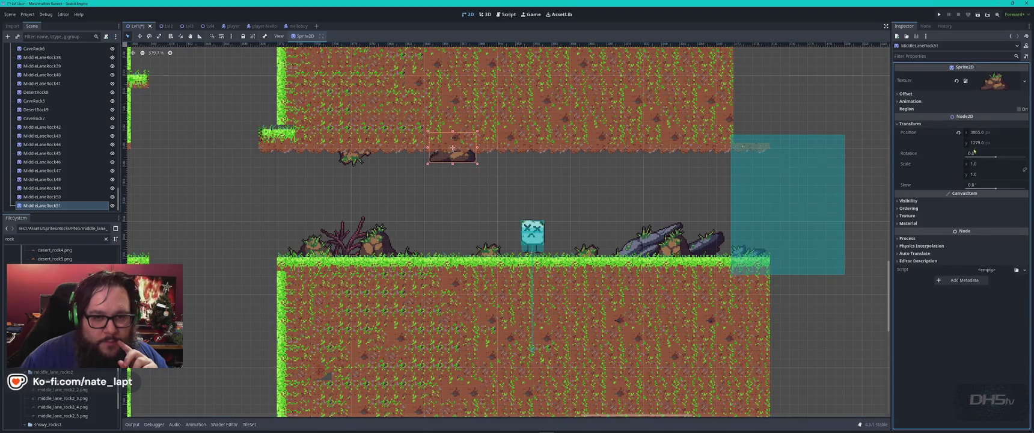
{"action": "left_click_drag", "start_coordinate": [992, 153], "coordinate": [962, 154]}
{"action": "type", "text": "-183"}
{"action": "key", "text": "Return"}
Mirror the hanging rock horizontally, shift it right, and add a vertically flipped duplicate.
{"action": "left_click", "coordinate": [906, 94]}
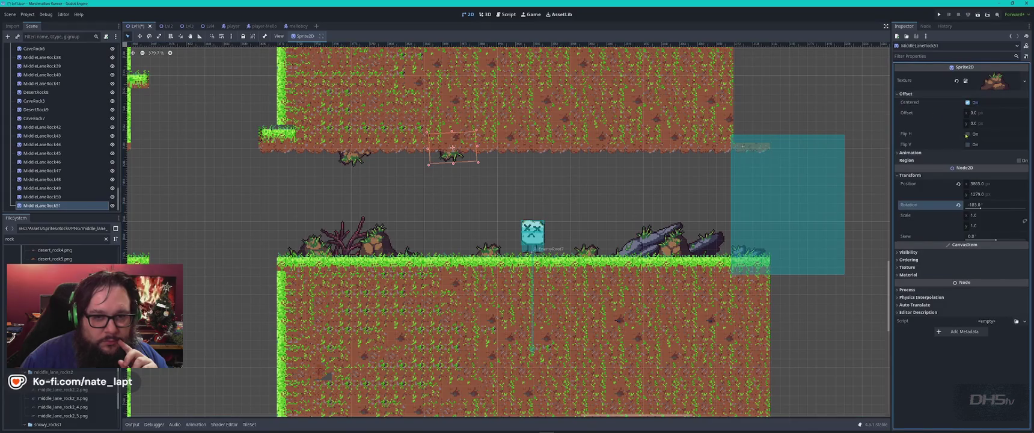
{"action": "left_click", "coordinate": [967, 134]}
{"action": "mouse_move", "coordinate": [460, 158]}
{"action": "left_mouse_down"}
{"action": "mouse_move", "coordinate": [613, 167]}
{"action": "mouse_move", "coordinate": [660, 147]}
{"action": "left_mouse_up"}
{"action": "key", "text": "ctrl+d"}
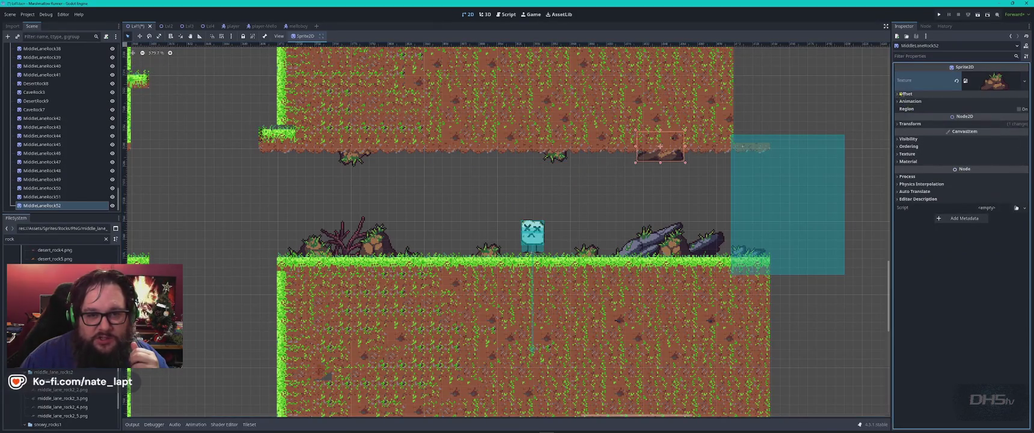
{"action": "left_click", "coordinate": [899, 95]}
{"action": "left_click", "coordinate": [970, 144]}
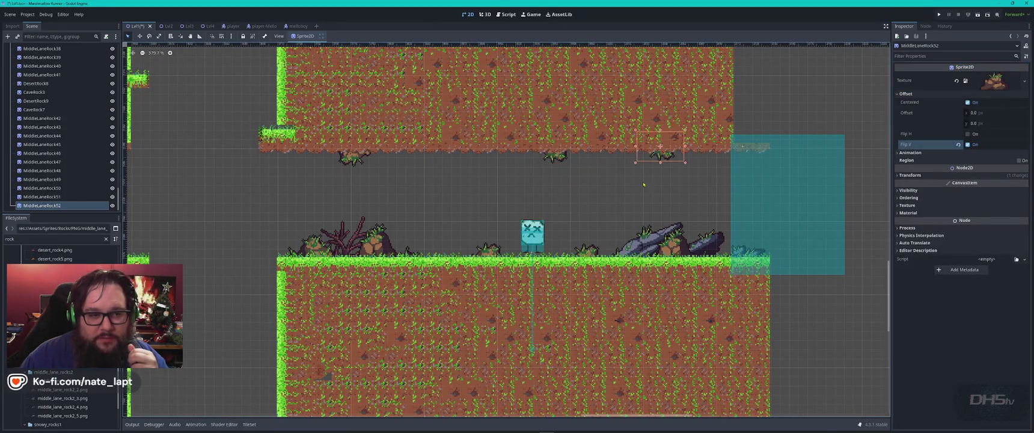
{"action": "left_click_drag", "start_coordinate": [666, 160], "coordinate": [664, 166]}
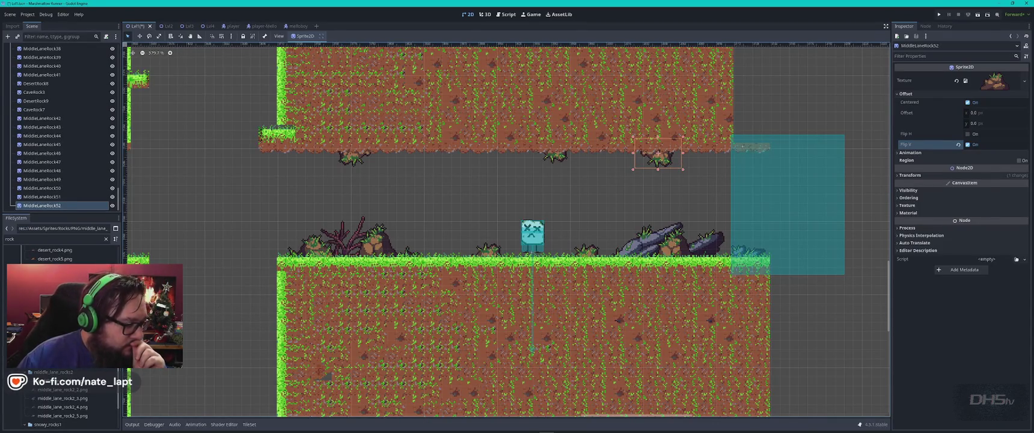
Add MiddleLaneRock53 with Flip V and nudge it against the cave ceiling.
{"action": "left_click_drag", "start_coordinate": [62, 398], "coordinate": [430, 139]}
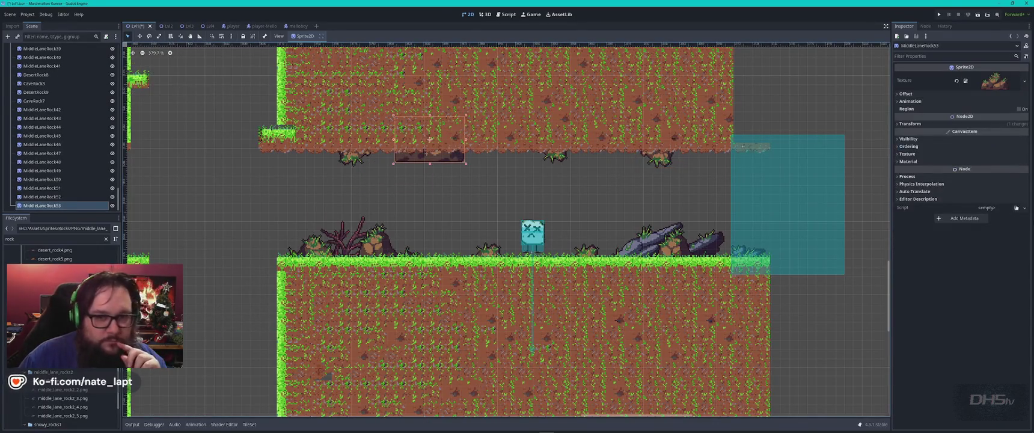
{"action": "left_click", "coordinate": [906, 94]}
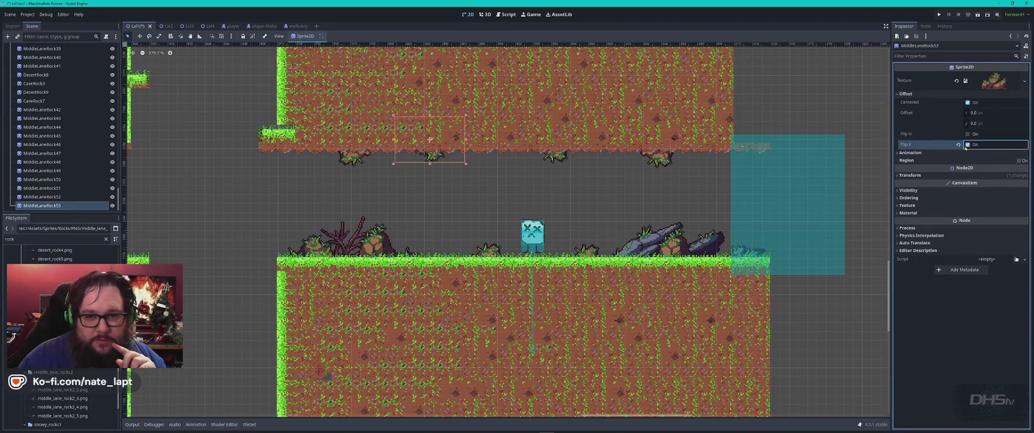
{"action": "left_click", "coordinate": [968, 144]}
{"action": "left_click", "coordinate": [450, 165]}
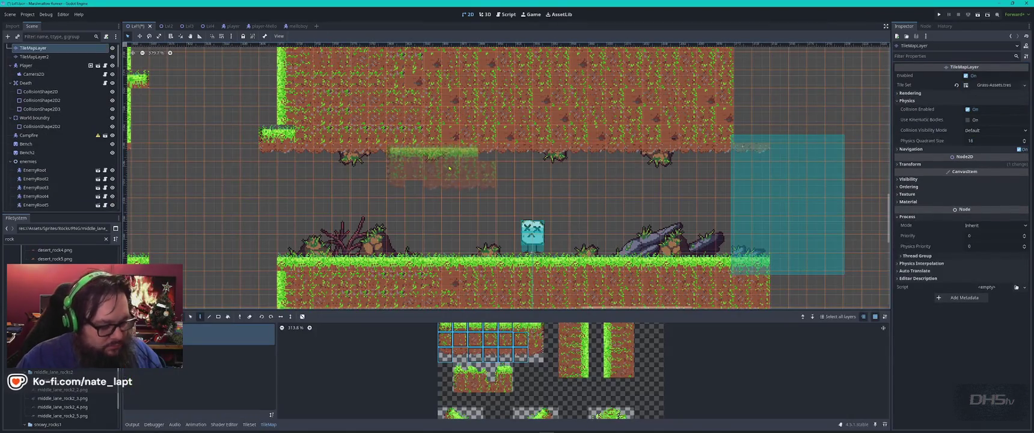
{"action": "key", "text": "Escape"}
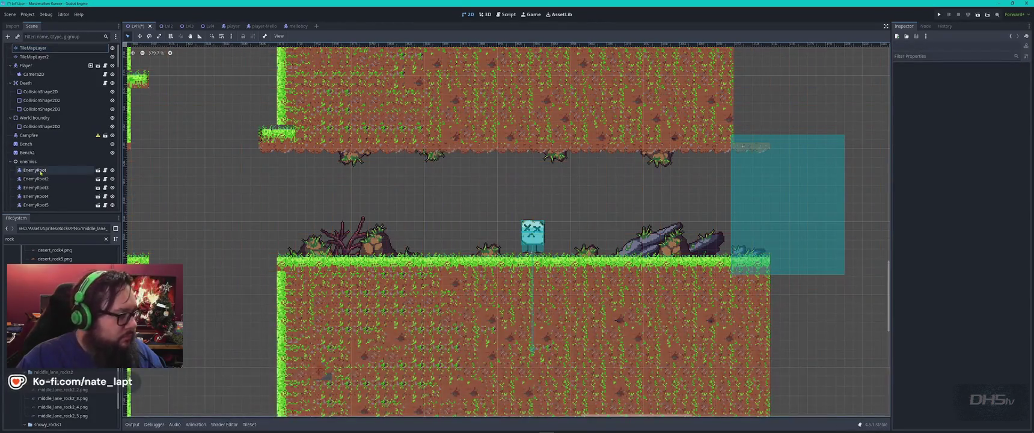
{"action": "scroll", "coordinate": [65, 179], "scroll_direction": "up", "scroll_amount": 2}
{"action": "scroll", "coordinate": [66, 179], "scroll_direction": "down", "scroll_amount": 5}
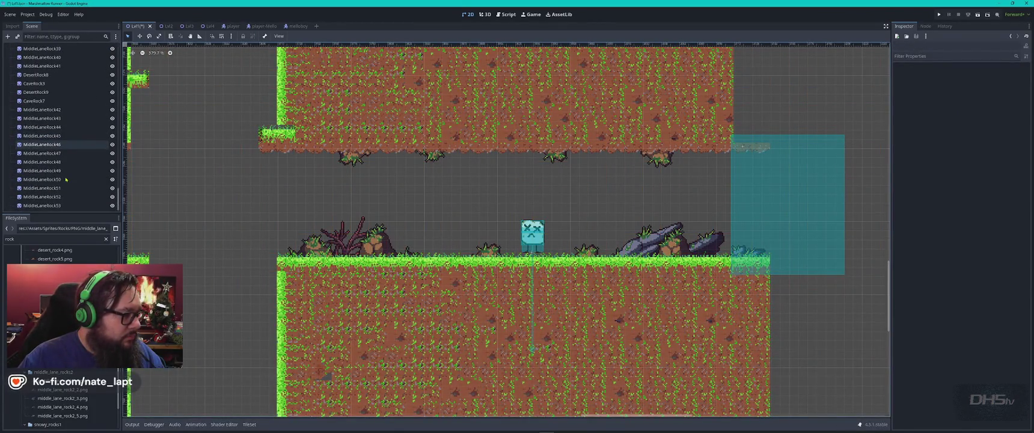
{"action": "left_click", "coordinate": [42, 205]}
{"action": "left_click_drag", "start_coordinate": [431, 142], "coordinate": [445, 147]}
{"action": "scroll", "coordinate": [420, 195], "scroll_direction": "down", "scroll_amount": 1}
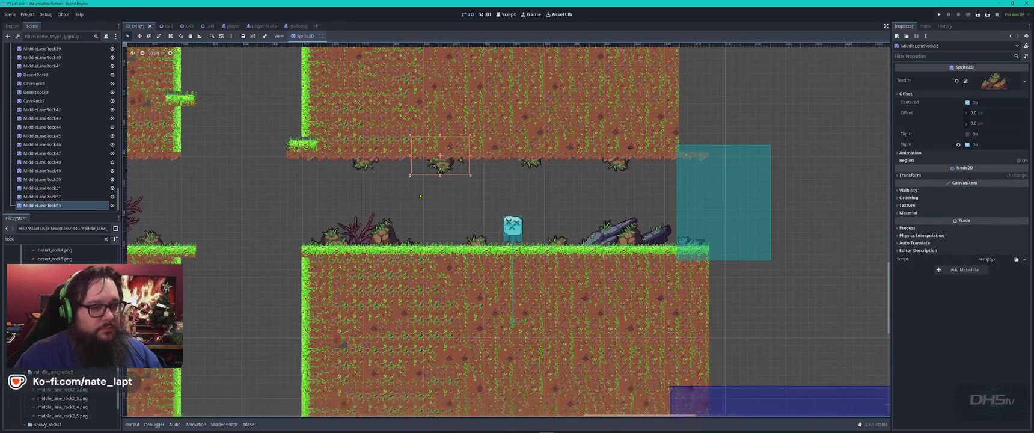
Add MiddleLaneRock54 flipped vertically and lower it onto the ceiling edge.
{"action": "scroll", "coordinate": [278, 200], "scroll_direction": "down", "scroll_amount": 5}
{"action": "scroll", "coordinate": [193, 198], "scroll_direction": "up", "scroll_amount": 5}
{"action": "mouse_move", "coordinate": [53, 372]}
{"action": "left_mouse_down"}
{"action": "mouse_move", "coordinate": [253, 174]}
{"action": "mouse_move", "coordinate": [299, 171]}
{"action": "left_mouse_up"}
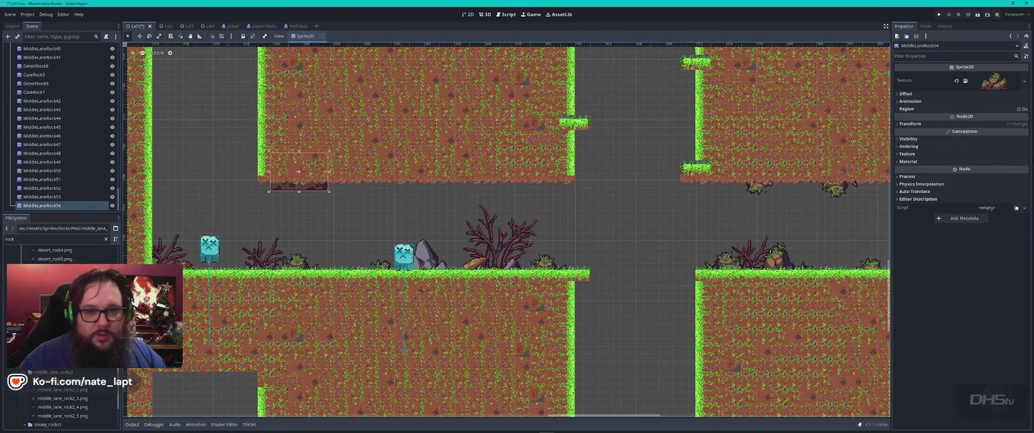
{"action": "left_click", "coordinate": [906, 94]}
{"action": "left_click", "coordinate": [968, 145]}
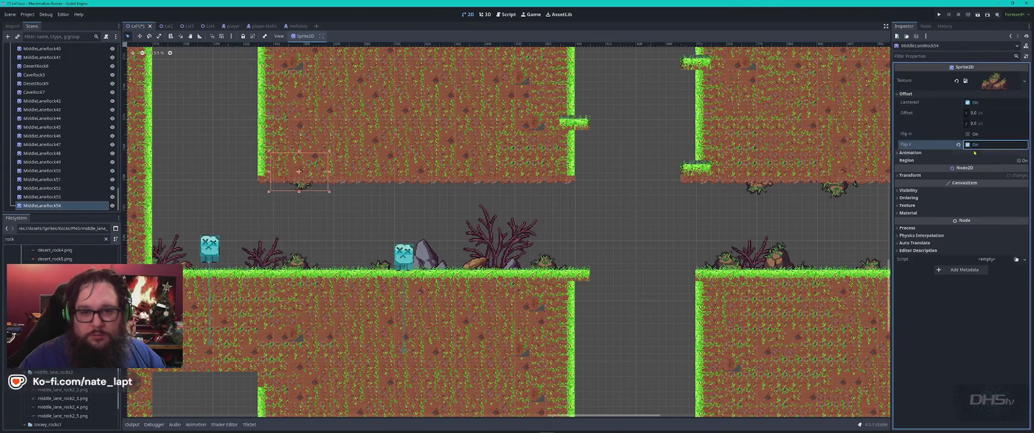
{"action": "left_click_drag", "start_coordinate": [305, 189], "coordinate": [304, 196]}
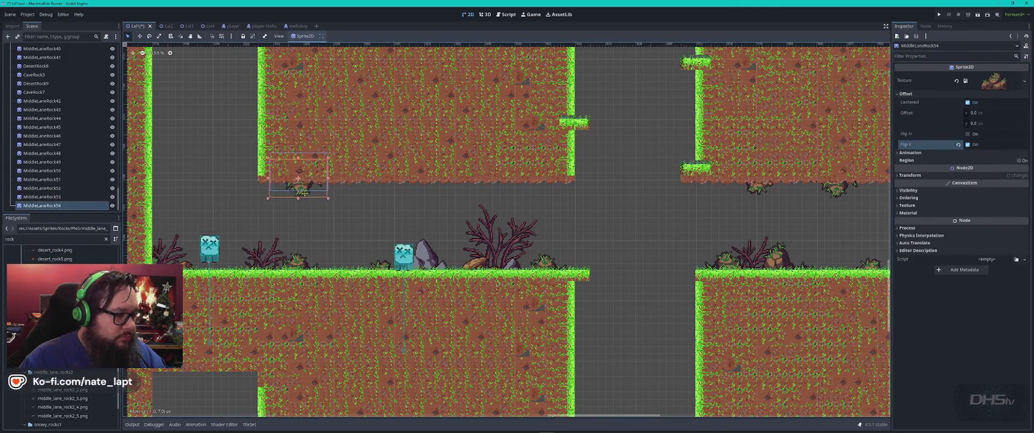
Hang MiddleLaneRock55 under the ceiling with both Flip V and Flip H.
{"action": "mouse_move", "coordinate": [63, 398]}
{"action": "left_mouse_down"}
{"action": "mouse_move", "coordinate": [150, 301]}
{"action": "mouse_move", "coordinate": [469, 199]}
{"action": "mouse_move", "coordinate": [454, 188]}
{"action": "left_mouse_up"}
{"action": "left_click", "coordinate": [905, 93]}
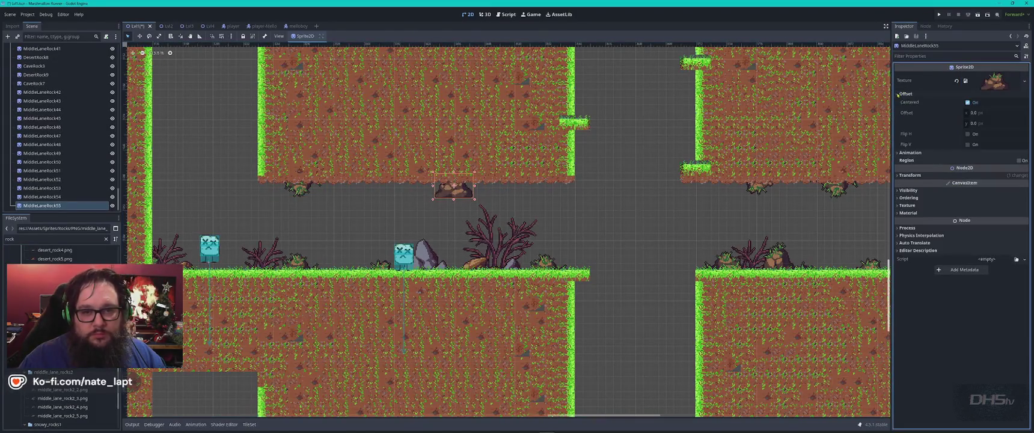
{"action": "left_click", "coordinate": [968, 144]}
{"action": "scroll", "coordinate": [457, 187], "scroll_direction": "up", "scroll_amount": 2}
{"action": "left_click_drag", "start_coordinate": [429, 188], "coordinate": [426, 186]}
{"action": "left_click", "coordinate": [969, 134]}
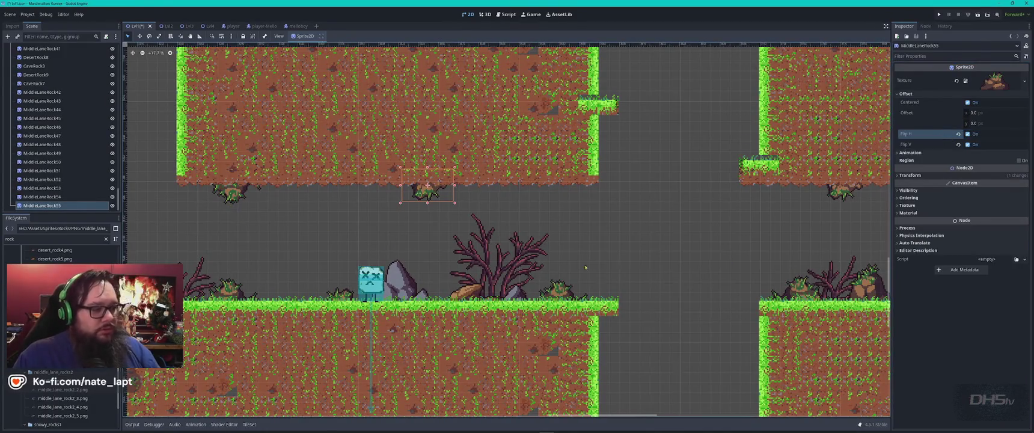
Move to another cave section and place CaveRock8 under its ceiling.
{"action": "left_click_drag", "start_coordinate": [230, 206], "coordinate": [591, 240]}
{"action": "scroll", "coordinate": [577, 243], "scroll_direction": "down", "scroll_amount": 8}
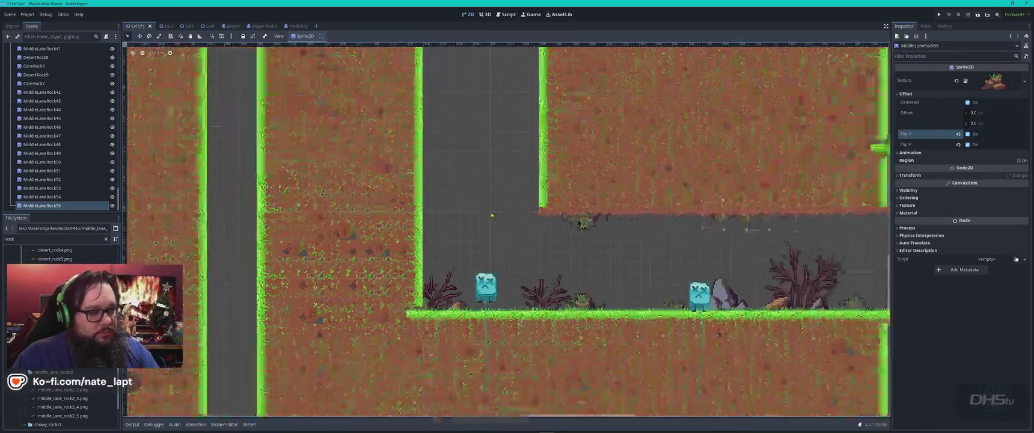
{"action": "scroll", "coordinate": [524, 135], "scroll_direction": "up", "scroll_amount": 6}
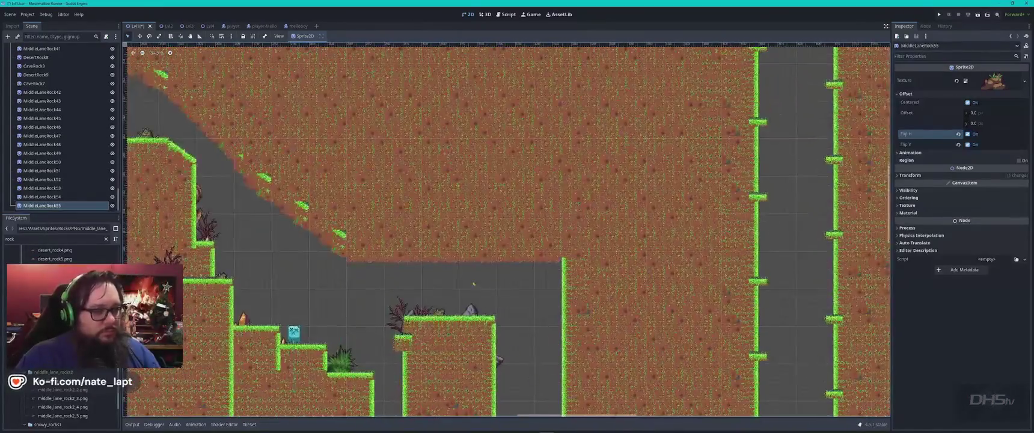
{"action": "scroll", "coordinate": [60, 331], "scroll_direction": "up", "scroll_amount": 5}
{"action": "mouse_move", "coordinate": [54, 319]}
{"action": "left_mouse_down"}
{"action": "mouse_move", "coordinate": [445, 294]}
{"action": "mouse_move", "coordinate": [517, 270]}
{"action": "left_mouse_up"}
{"action": "left_click", "coordinate": [900, 94]}
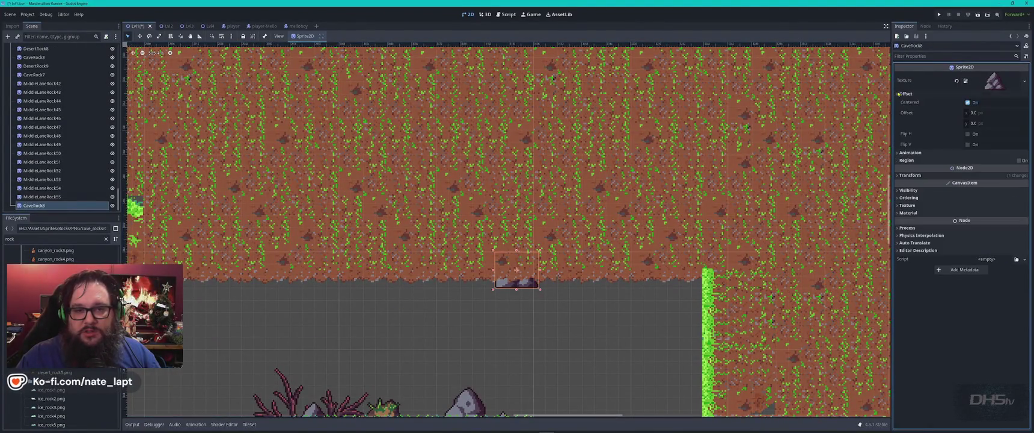
Flip CaveRock8 upside down and shift it 2 px down.
{"action": "left_click", "coordinate": [974, 145]}
{"action": "left_click", "coordinate": [526, 285]}
{"action": "left_click", "coordinate": [520, 282]}
{"action": "left_click_drag", "start_coordinate": [518, 283], "coordinate": [511, 295]}
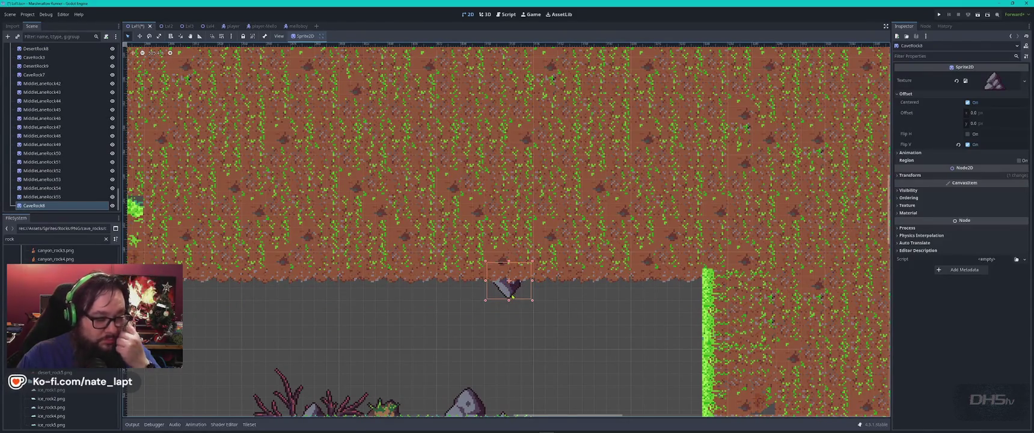
Add middle_lane_rock1_2.png to the cave ceiling, flipped vertically and nudged into place.
{"action": "scroll", "coordinate": [63, 403], "scroll_direction": "down", "scroll_amount": 3}
{"action": "mouse_move", "coordinate": [62, 405]}
{"action": "left_mouse_down"}
{"action": "mouse_move", "coordinate": [196, 400]}
{"action": "mouse_move", "coordinate": [348, 263]}
{"action": "mouse_move", "coordinate": [338, 254]}
{"action": "left_mouse_up"}
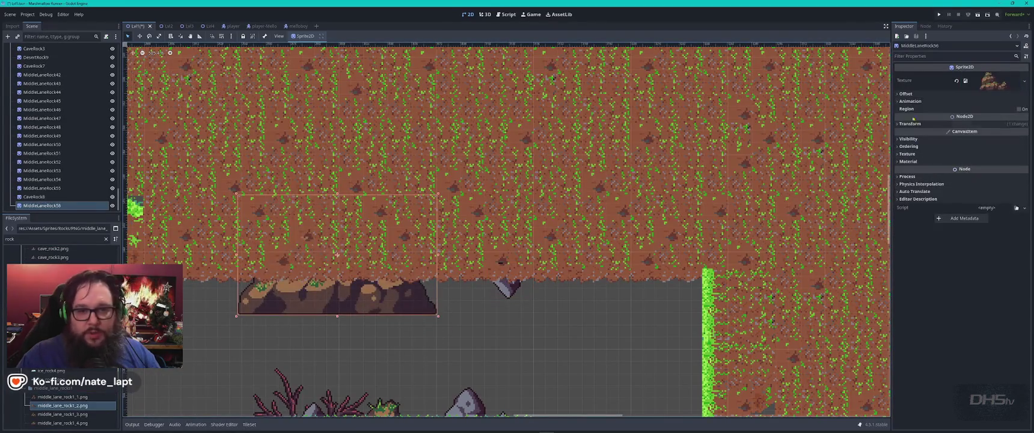
{"action": "left_click", "coordinate": [967, 144]}
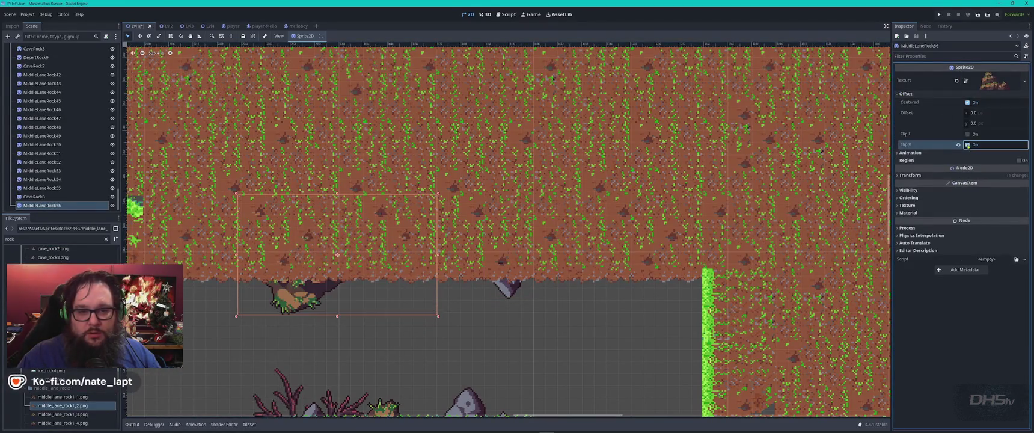
{"action": "left_click_drag", "start_coordinate": [344, 258], "coordinate": [349, 260]}
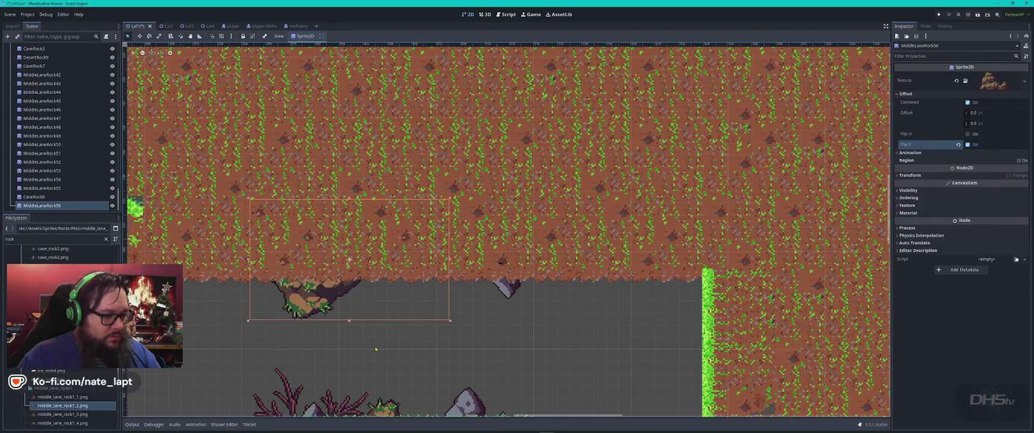
Add MiddleLaneRock57 beneath the ceiling, flipped vertically and horizontally, nudged up and right.
{"action": "scroll", "coordinate": [339, 253], "scroll_direction": "down", "scroll_amount": 5}
{"action": "scroll", "coordinate": [331, 246], "scroll_direction": "left", "scroll_amount": 5}
{"action": "scroll", "coordinate": [421, 288], "scroll_direction": "up", "scroll_amount": 4}
{"action": "scroll", "coordinate": [421, 289], "scroll_direction": "left", "scroll_amount": 8}
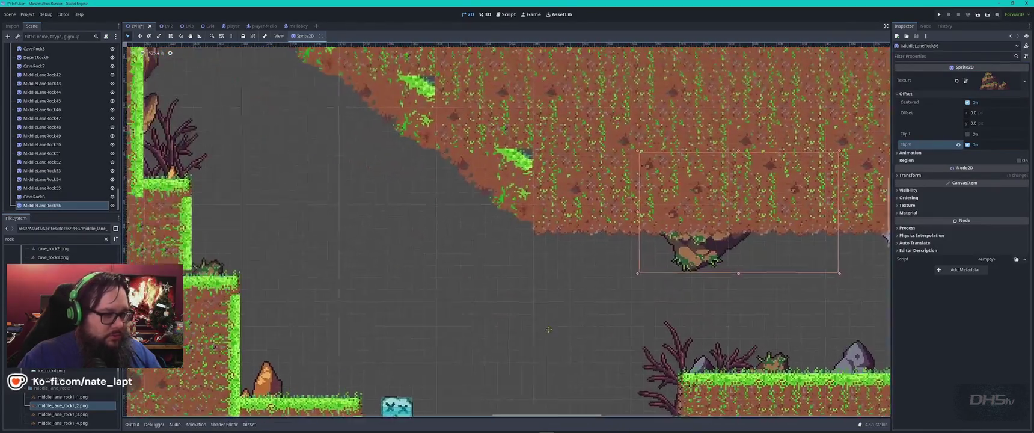
{"action": "scroll", "coordinate": [402, 262], "scroll_direction": "down", "scroll_amount": 2}
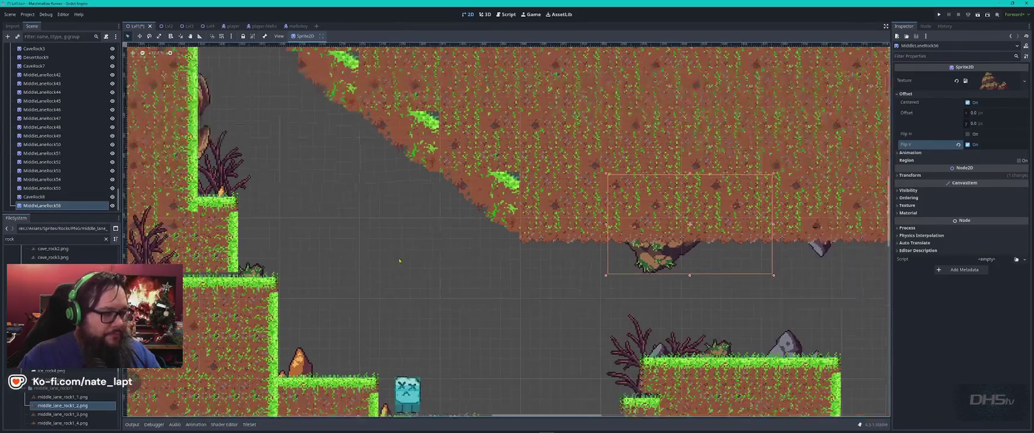
{"action": "scroll", "coordinate": [687, 274], "scroll_direction": "down", "scroll_amount": 2}
{"action": "scroll", "coordinate": [687, 275], "scroll_direction": "right", "scroll_amount": 15}
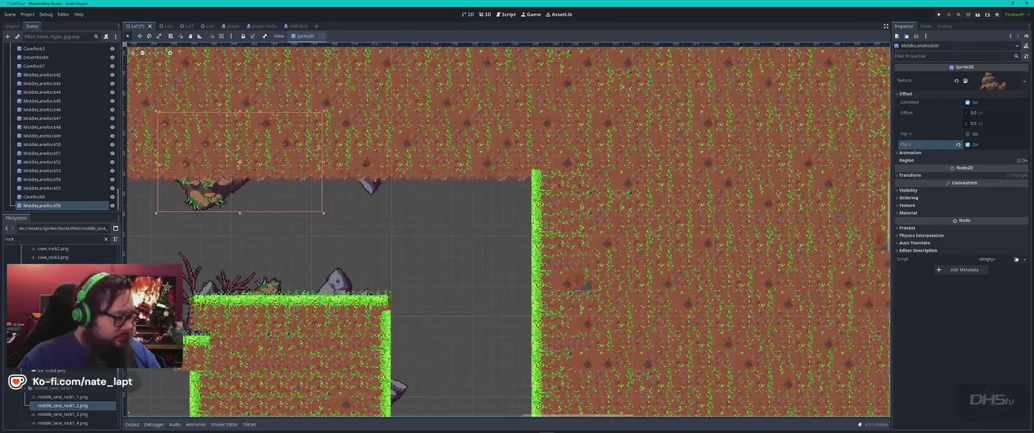
{"action": "mouse_move", "coordinate": [61, 403]}
{"action": "left_mouse_down"}
{"action": "mouse_move", "coordinate": [484, 196]}
{"action": "mouse_move", "coordinate": [481, 183]}
{"action": "left_mouse_up"}
{"action": "left_click", "coordinate": [948, 94]}
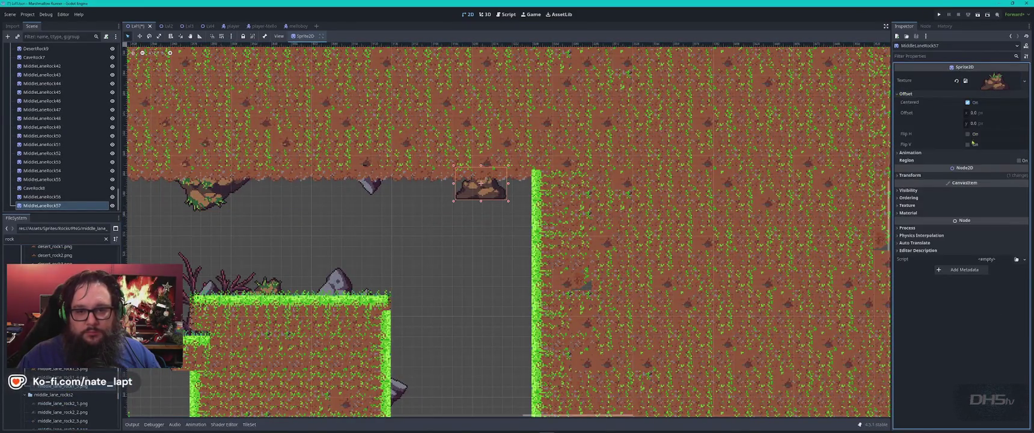
{"action": "left_click", "coordinate": [969, 145]}
{"action": "left_click_drag", "start_coordinate": [481, 184], "coordinate": [484, 180]}
{"action": "left_click", "coordinate": [967, 134]}
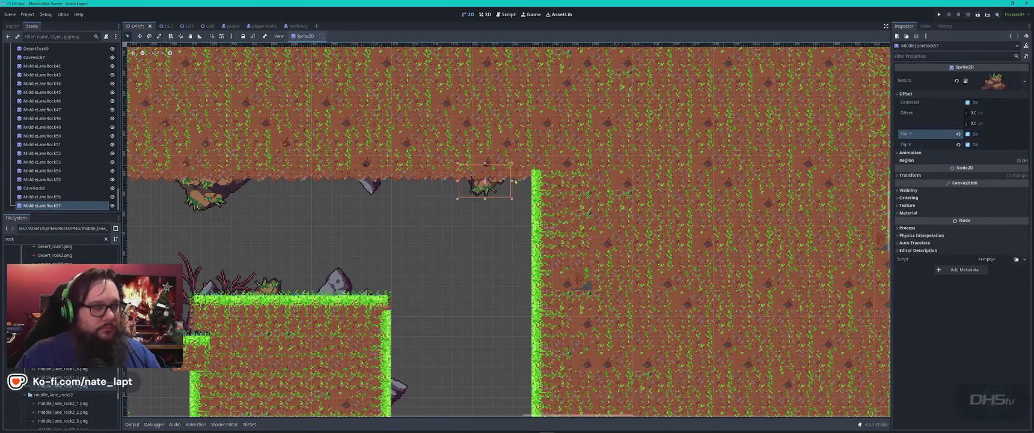
Add MiddleLaneRock58 flipped upside down and slide it right along the ceiling.
{"action": "scroll", "coordinate": [312, 203], "scroll_direction": "down", "scroll_amount": 5}
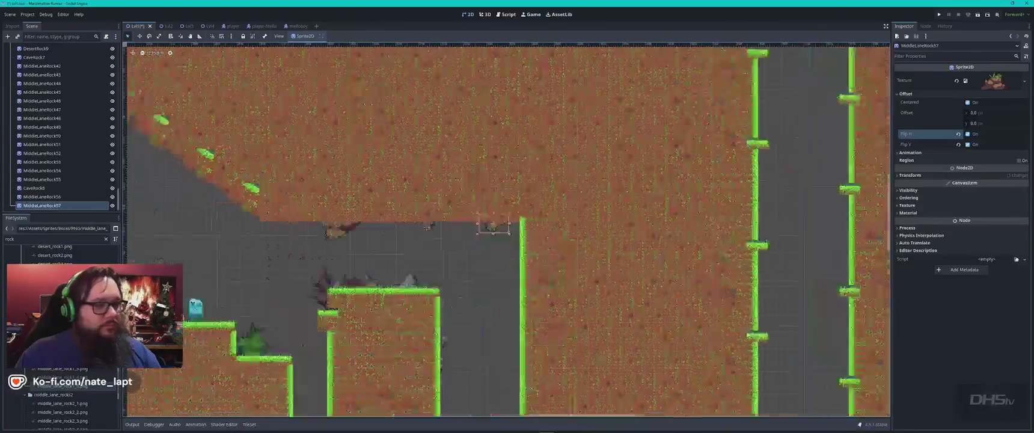
{"action": "scroll", "coordinate": [476, 290], "scroll_direction": "up", "scroll_amount": 5}
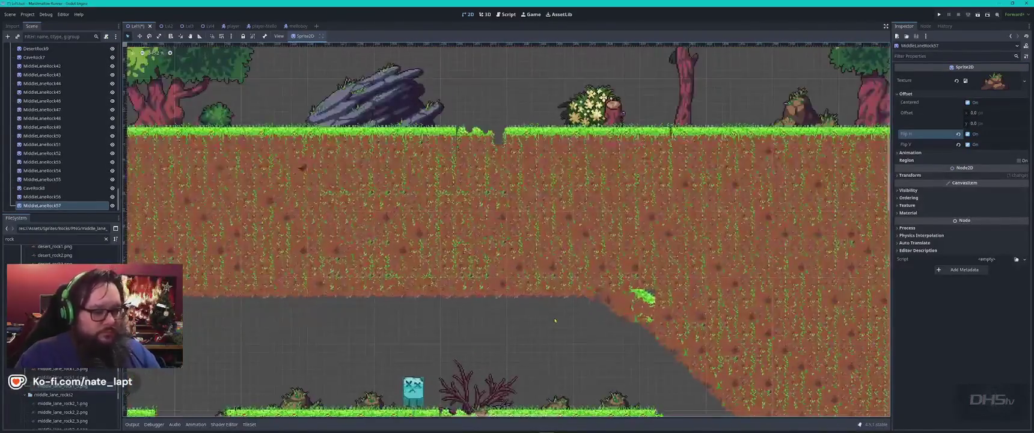
{"action": "mouse_move", "coordinate": [60, 369]}
{"action": "left_mouse_down"}
{"action": "mouse_move", "coordinate": [138, 288]}
{"action": "mouse_move", "coordinate": [475, 240]}
{"action": "mouse_move", "coordinate": [502, 188]}
{"action": "mouse_move", "coordinate": [510, 198]}
{"action": "left_mouse_up"}
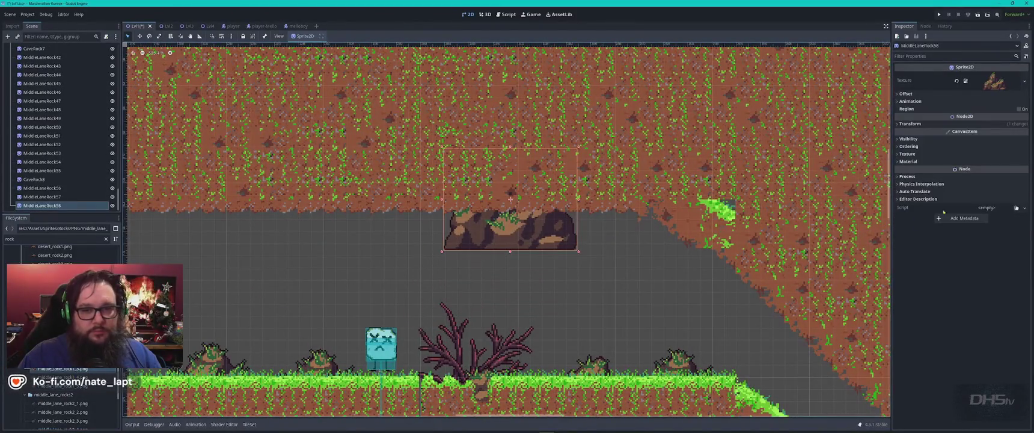
{"action": "left_click", "coordinate": [898, 94]}
{"action": "left_click", "coordinate": [968, 144]}
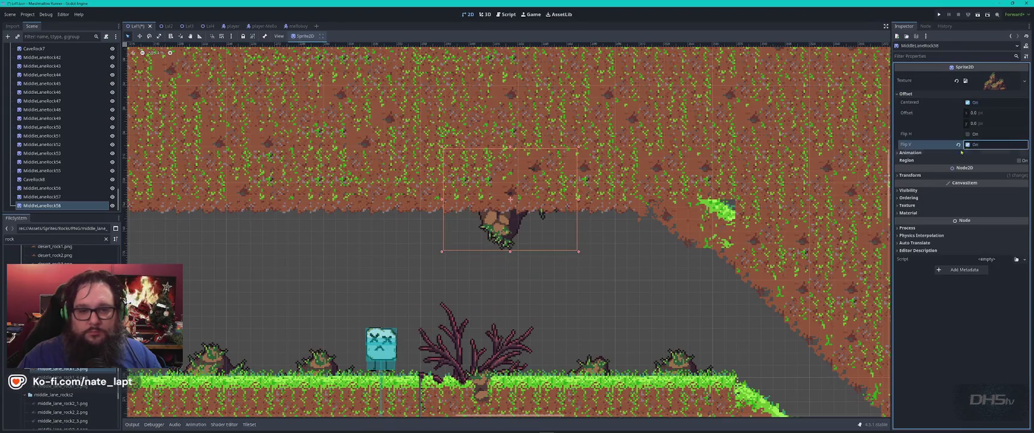
{"action": "left_click_drag", "start_coordinate": [504, 226], "coordinate": [625, 238]}
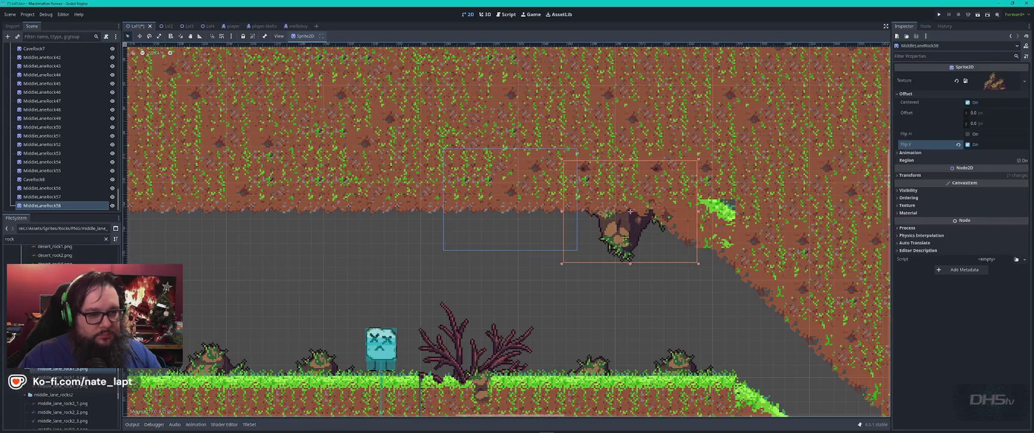
Add MiddleLaneRock59 flipped upside down and slide it right under the next ceiling stretch.
{"action": "left_click_drag", "start_coordinate": [365, 261], "coordinate": [666, 250]}
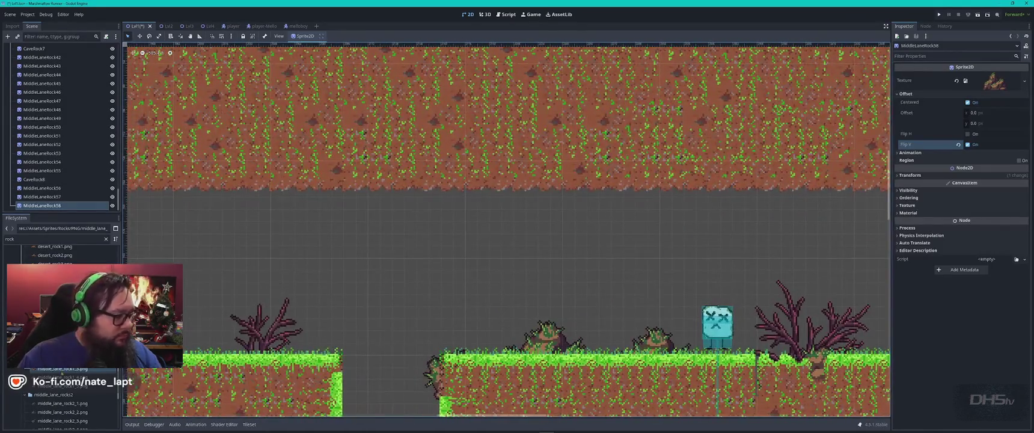
{"action": "mouse_move", "coordinate": [60, 373]}
{"action": "left_mouse_down"}
{"action": "mouse_move", "coordinate": [442, 269]}
{"action": "mouse_move", "coordinate": [536, 205]}
{"action": "mouse_move", "coordinate": [536, 187]}
{"action": "left_mouse_up"}
{"action": "left_click", "coordinate": [906, 94]}
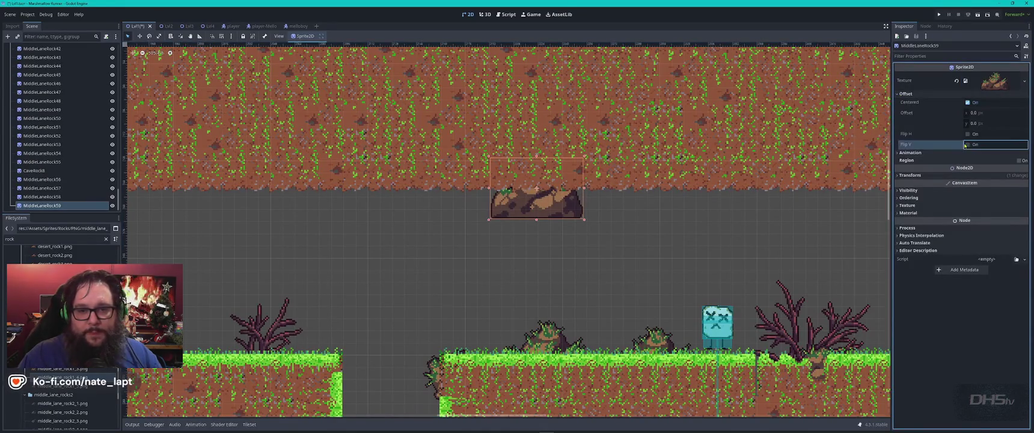
{"action": "left_click", "coordinate": [967, 145]}
{"action": "mouse_move", "coordinate": [545, 204]}
{"action": "left_mouse_down"}
{"action": "mouse_move", "coordinate": [517, 205]}
{"action": "mouse_move", "coordinate": [630, 206]}
{"action": "left_mouse_up"}
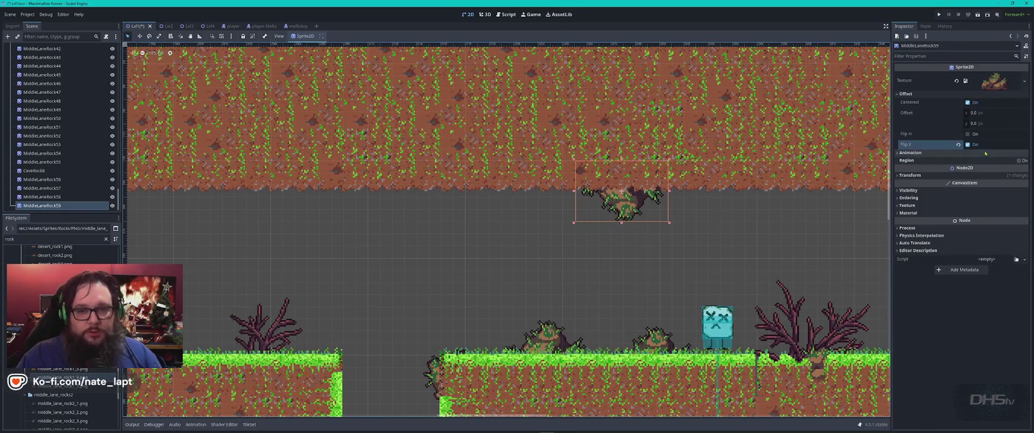
Place another upside-down rock and settle it down-left onto the cave wall.
{"action": "scroll", "coordinate": [776, 247], "scroll_direction": "up", "scroll_amount": 2}
{"action": "scroll", "coordinate": [367, 262], "scroll_direction": "left", "scroll_amount": 1}
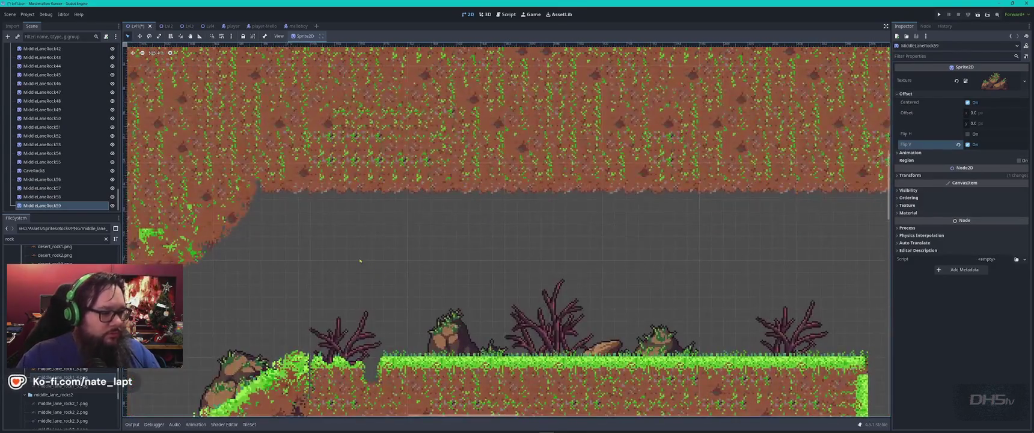
{"action": "left_click_drag", "start_coordinate": [265, 288], "coordinate": [363, 188]}
{"action": "mouse_move", "coordinate": [63, 369]}
{"action": "left_mouse_down"}
{"action": "mouse_move", "coordinate": [380, 294]}
{"action": "mouse_move", "coordinate": [409, 175]}
{"action": "mouse_move", "coordinate": [417, 191]}
{"action": "left_mouse_up"}
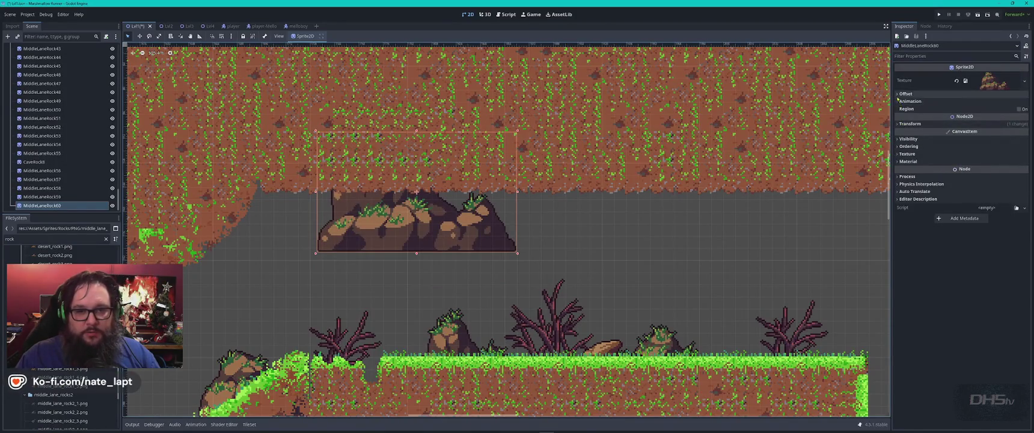
{"action": "left_click", "coordinate": [906, 94]}
{"action": "left_click", "coordinate": [968, 144]}
{"action": "mouse_move", "coordinate": [475, 232]}
{"action": "left_mouse_down"}
{"action": "mouse_move", "coordinate": [535, 244]}
{"action": "mouse_move", "coordinate": [377, 252]}
{"action": "left_mouse_up"}
{"action": "left_click_drag", "start_coordinate": [302, 243], "coordinate": [282, 251]}
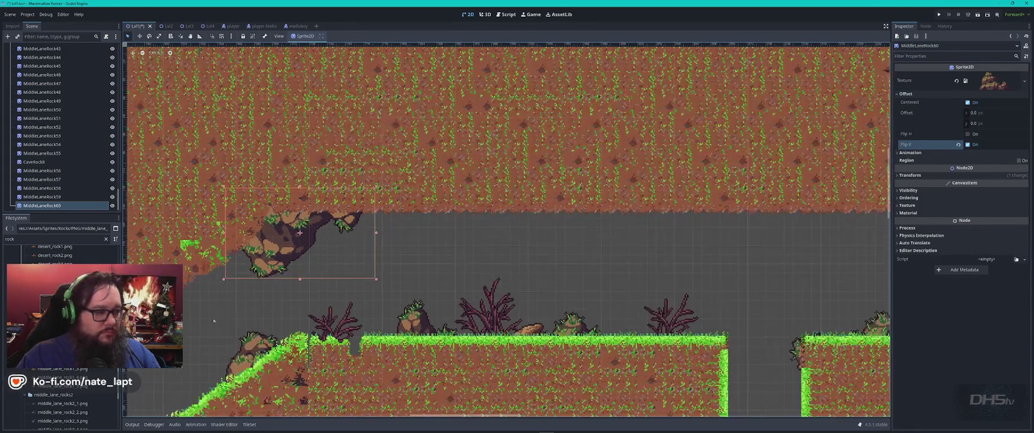
Add another upside-down rock and nudge it onto the ceiling edge.
{"action": "scroll", "coordinate": [361, 271], "scroll_direction": "left", "scroll_amount": 8}
{"action": "scroll", "coordinate": [421, 289], "scroll_direction": "down", "scroll_amount": 2}
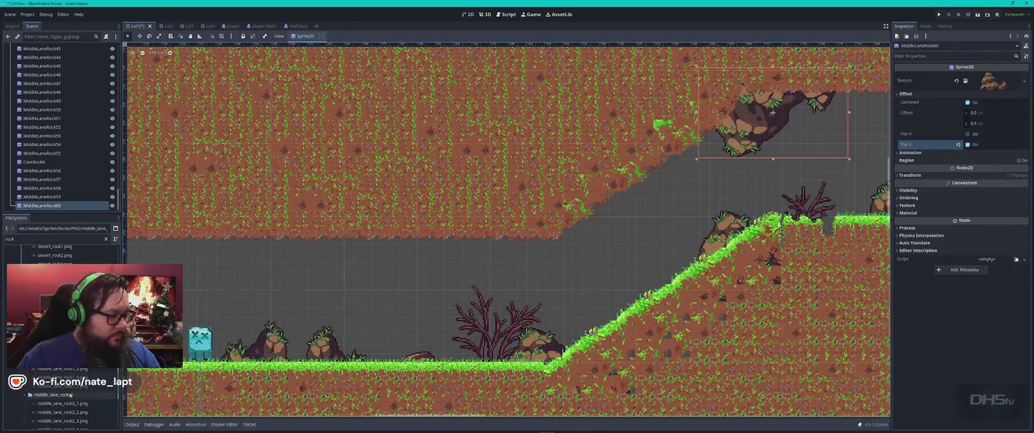
{"action": "mouse_move", "coordinate": [60, 403]}
{"action": "left_mouse_down"}
{"action": "mouse_move", "coordinate": [497, 231]}
{"action": "mouse_move", "coordinate": [561, 219]}
{"action": "mouse_move", "coordinate": [615, 183]}
{"action": "left_mouse_up"}
{"action": "left_click", "coordinate": [898, 94]}
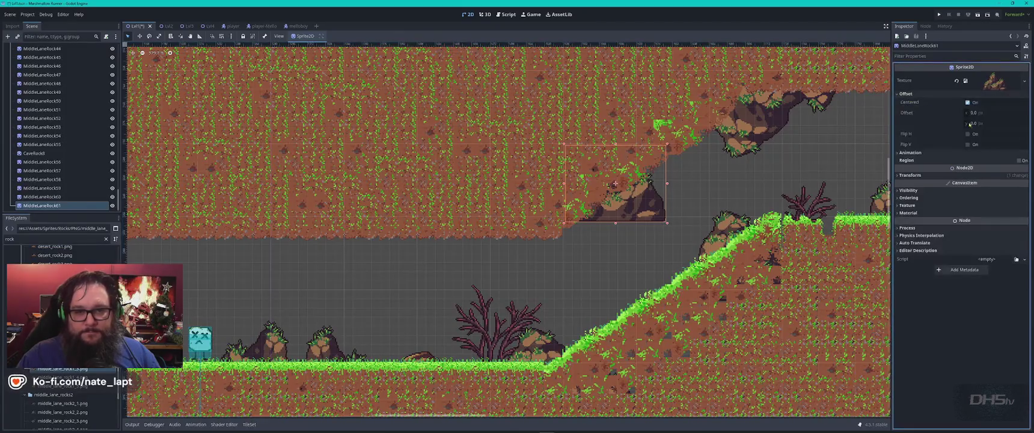
{"action": "left_click", "coordinate": [968, 145]}
{"action": "mouse_move", "coordinate": [614, 192]}
{"action": "left_mouse_down"}
{"action": "mouse_move", "coordinate": [625, 200]}
{"action": "mouse_move", "coordinate": [622, 192]}
{"action": "mouse_move", "coordinate": [576, 218]}
{"action": "left_mouse_up"}
Add MiddleLaneRock62 mirrored horizontally, raise it slightly, then drop another rock at the slope.
{"action": "mouse_move", "coordinate": [60, 377]}
{"action": "left_mouse_down"}
{"action": "mouse_move", "coordinate": [114, 385]}
{"action": "mouse_move", "coordinate": [497, 265]}
{"action": "mouse_move", "coordinate": [685, 141]}
{"action": "mouse_move", "coordinate": [677, 141]}
{"action": "left_mouse_up"}
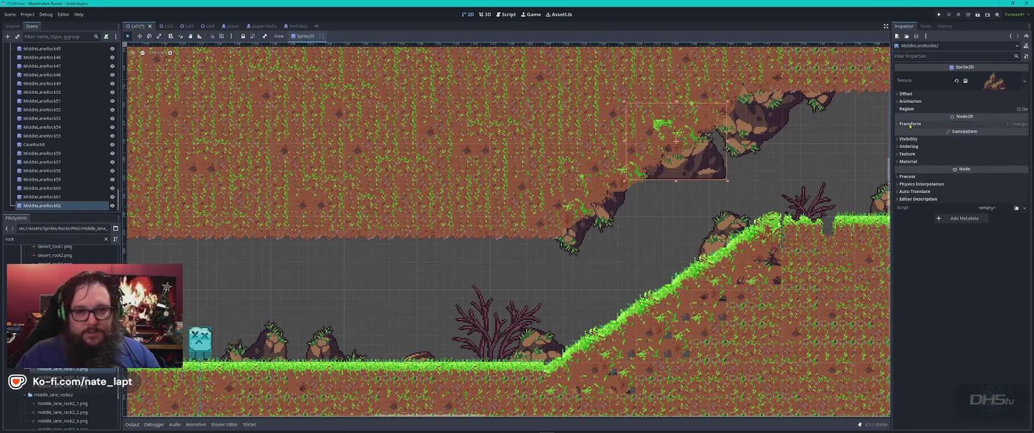
{"action": "left_click", "coordinate": [906, 94]}
{"action": "left_click", "coordinate": [967, 134]}
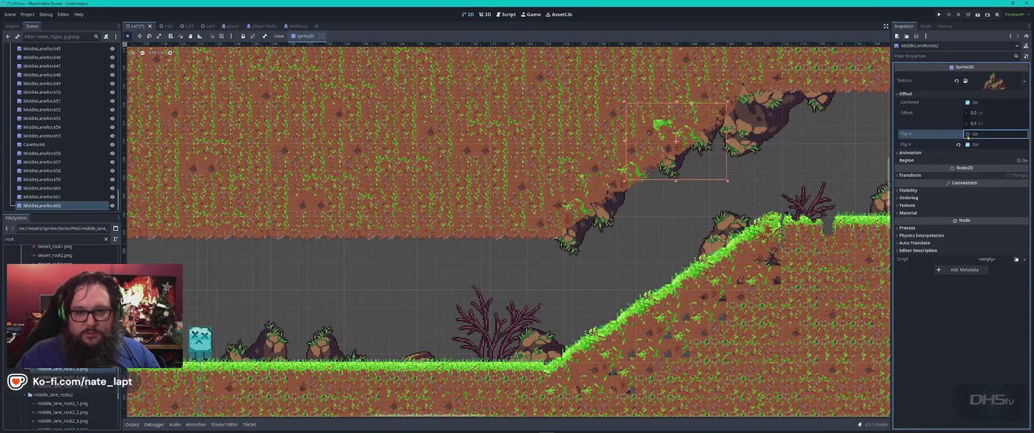
{"action": "left_click", "coordinate": [694, 163]}
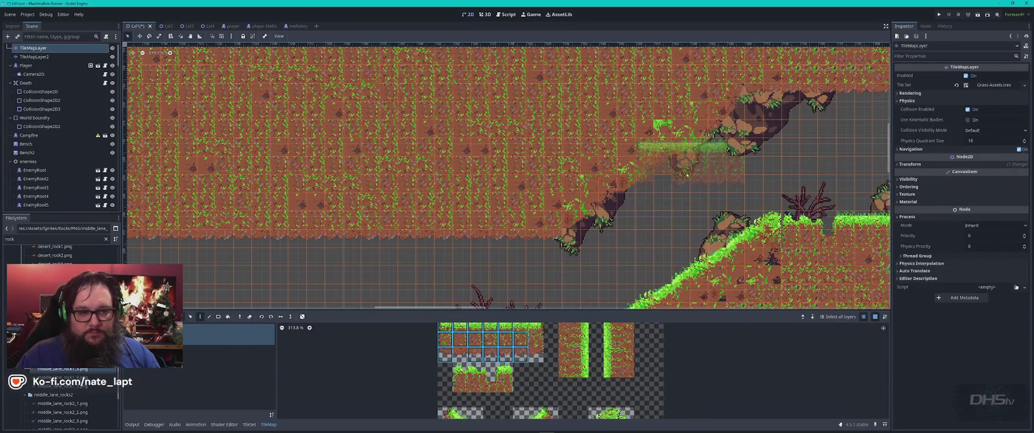
{"action": "left_click", "coordinate": [687, 175]}
{"action": "left_click_drag", "start_coordinate": [687, 175], "coordinate": [687, 171]}
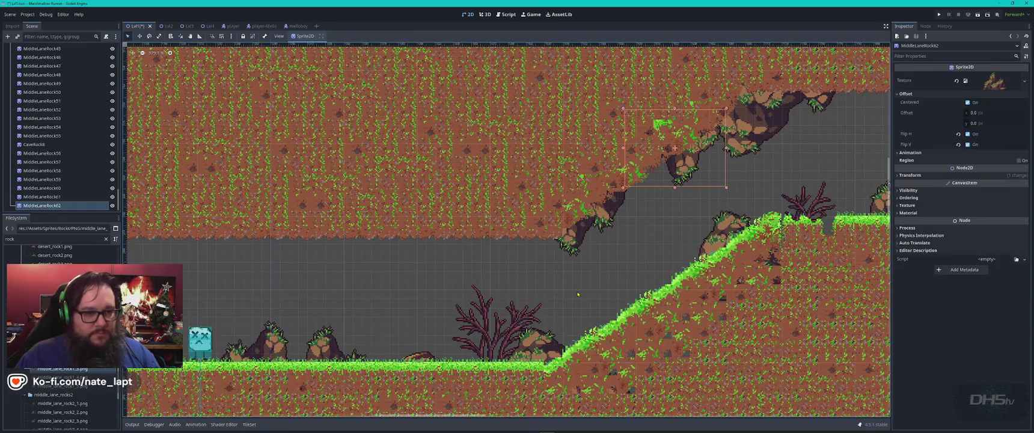
{"action": "mouse_move", "coordinate": [60, 377]}
{"action": "left_mouse_down"}
{"action": "mouse_move", "coordinate": [565, 240]}
{"action": "mouse_move", "coordinate": [655, 193]}
{"action": "mouse_move", "coordinate": [646, 169]}
{"action": "left_mouse_up"}
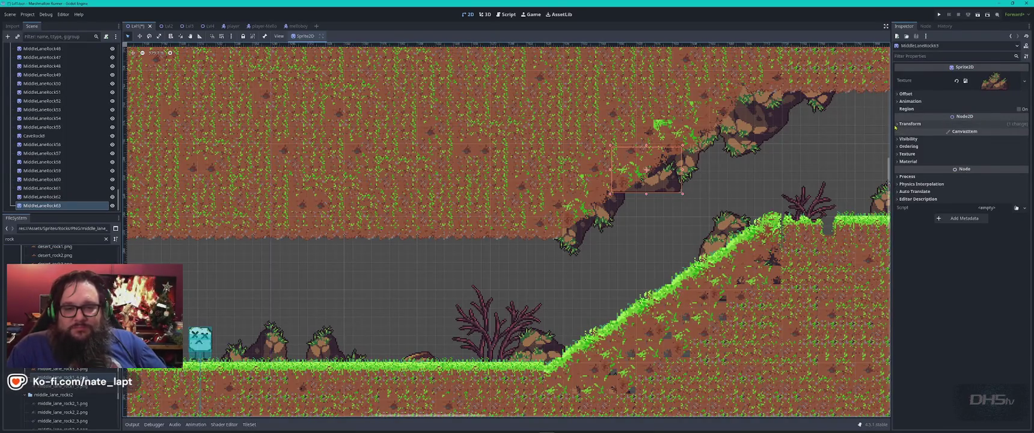
Flip the new rock horizontally and vertically, set Z index -1, and fit it onto the slope.
{"action": "left_click", "coordinate": [910, 123]}
{"action": "left_click", "coordinate": [905, 94]}
{"action": "left_click", "coordinate": [968, 133]}
{"action": "left_click", "coordinate": [968, 144]}
{"action": "left_click_drag", "start_coordinate": [649, 180], "coordinate": [639, 191]}
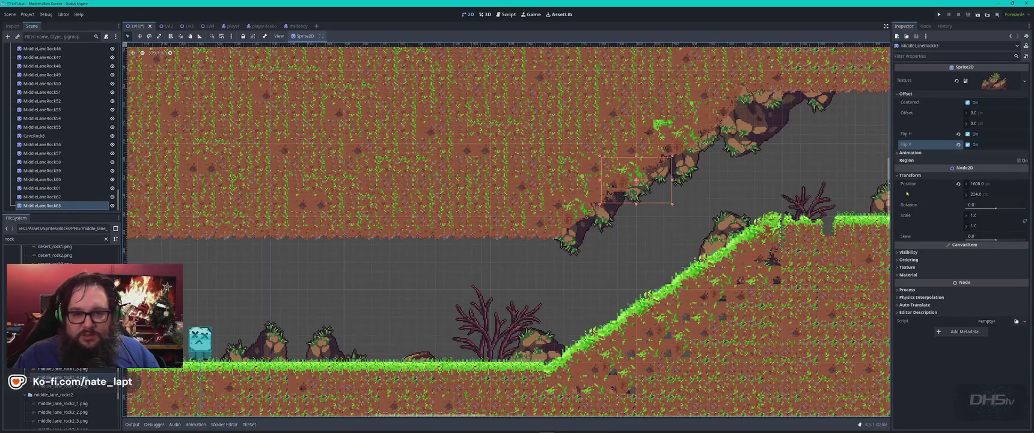
{"action": "left_click", "coordinate": [898, 260]}
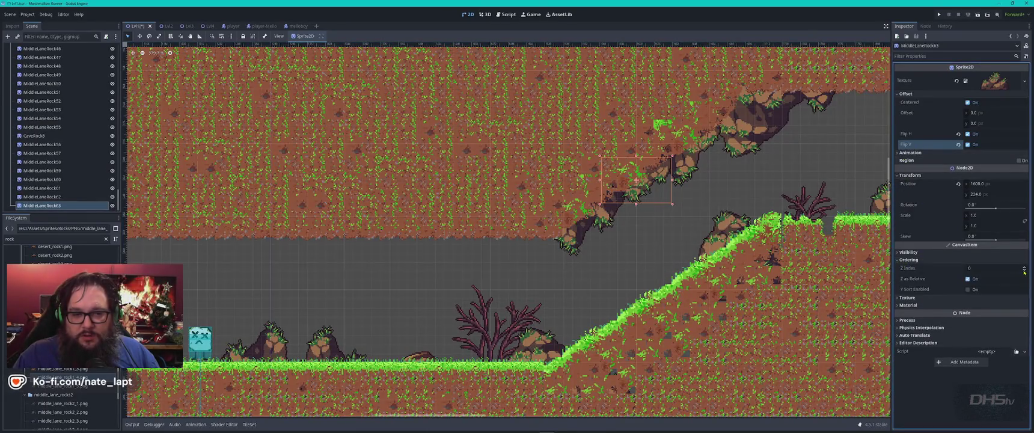
{"action": "left_click", "coordinate": [1024, 271]}
{"action": "left_click_drag", "start_coordinate": [636, 180], "coordinate": [644, 177]}
Add another rock on the sloping ceiling, flipped both ways, at Z index -1.
{"action": "scroll", "coordinate": [661, 169], "scroll_direction": "up", "scroll_amount": 4}
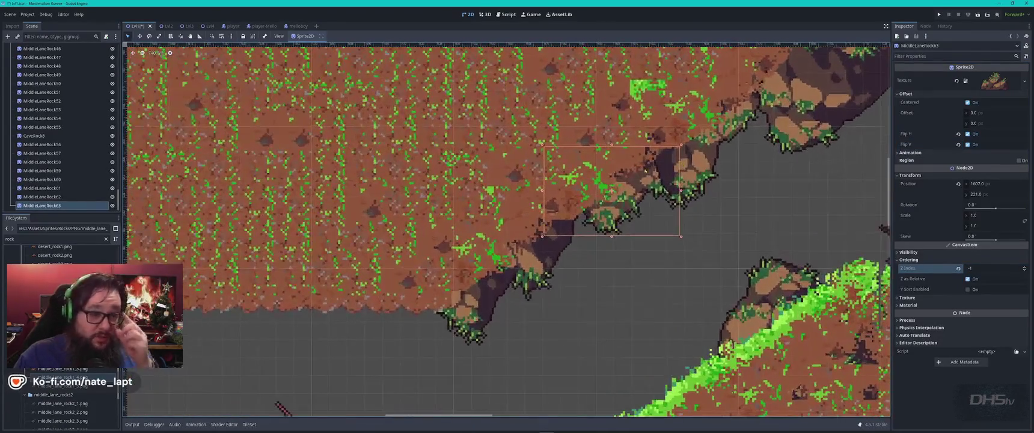
{"action": "mouse_move", "coordinate": [51, 377]}
{"action": "left_mouse_down"}
{"action": "mouse_move", "coordinate": [66, 360]}
{"action": "mouse_move", "coordinate": [755, 118]}
{"action": "left_mouse_up"}
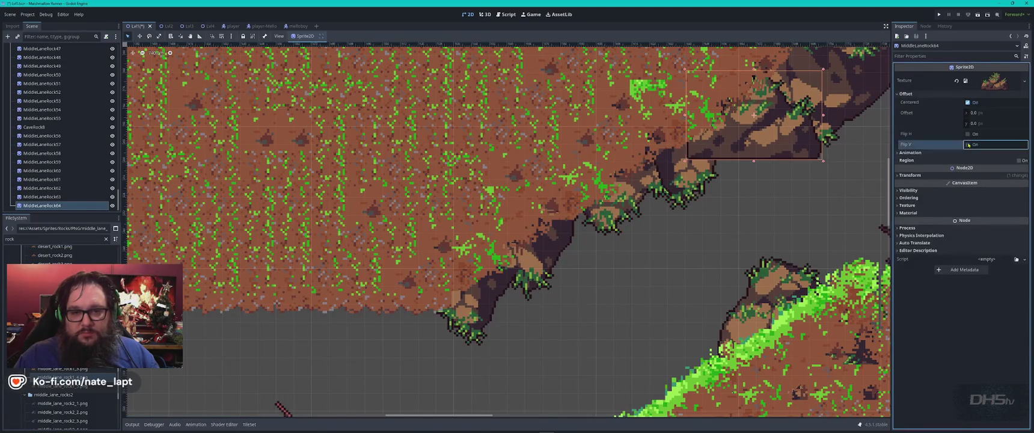
{"action": "left_click", "coordinate": [968, 145]}
{"action": "left_click", "coordinate": [968, 134]}
{"action": "left_click", "coordinate": [986, 197]}
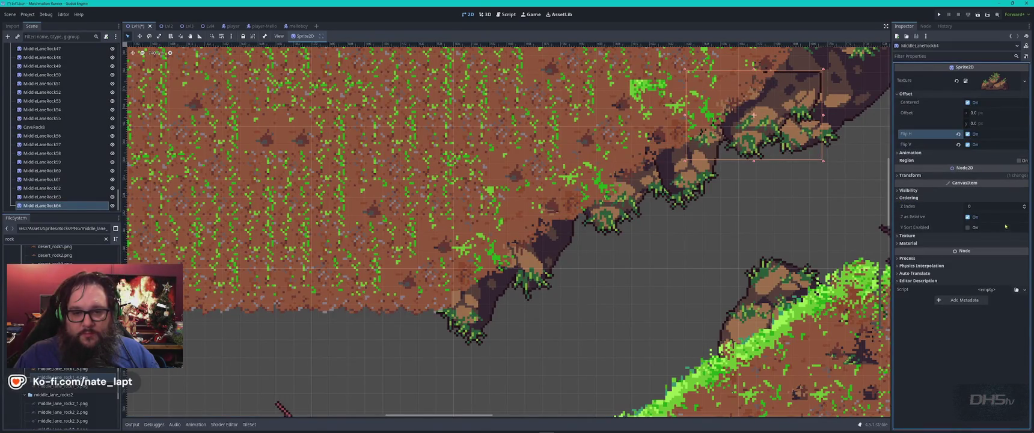
{"action": "left_click", "coordinate": [1024, 210]}
{"action": "left_click_drag", "start_coordinate": [754, 114], "coordinate": [746, 128]}
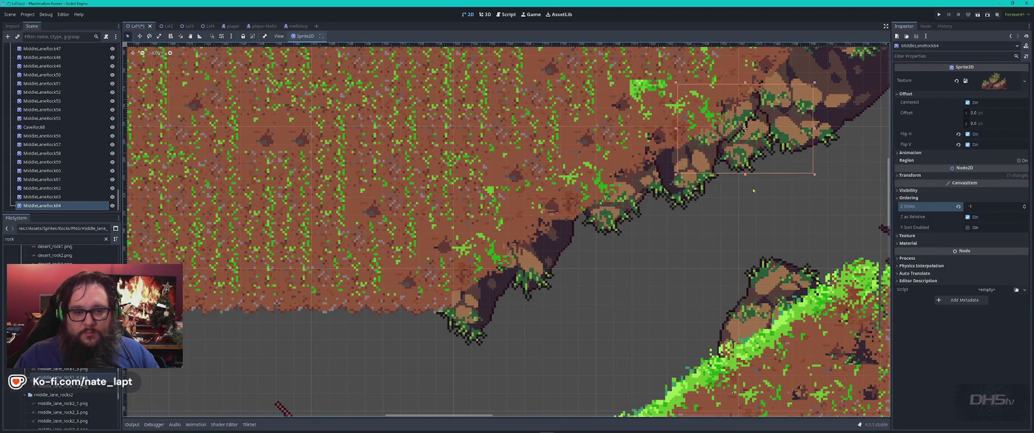
Add a rock under the flat ceiling section, flipped both ways, nudged down with arrow keys.
{"action": "scroll", "coordinate": [719, 237], "scroll_direction": "down", "scroll_amount": 1}
{"action": "left_click_drag", "start_coordinate": [561, 326], "coordinate": [631, 239]}
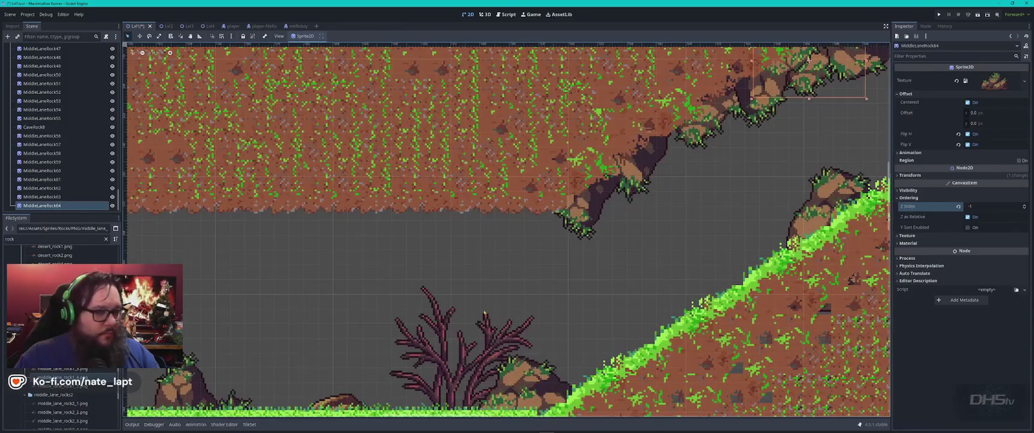
{"action": "left_click_drag", "start_coordinate": [995, 80], "coordinate": [522, 196]}
{"action": "left_click", "coordinate": [897, 93]}
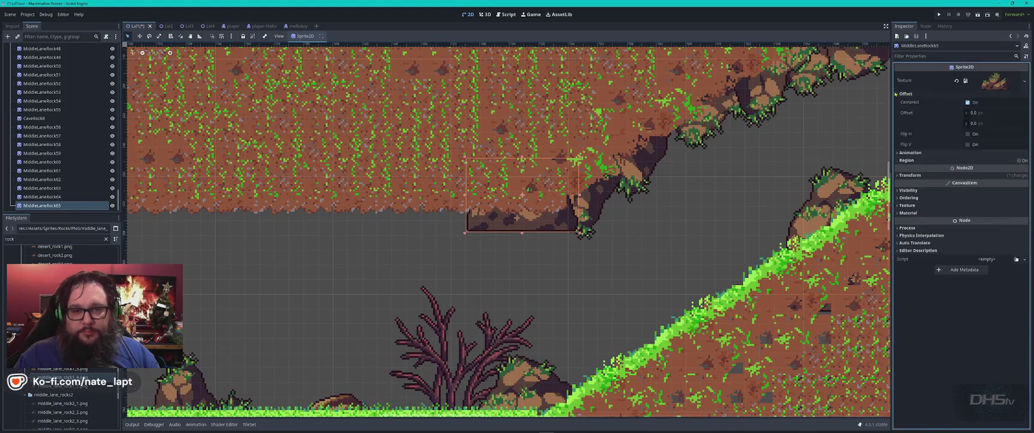
{"action": "left_click", "coordinate": [967, 144]}
{"action": "left_click", "coordinate": [967, 134]}
{"action": "key", "text": "Down"}
{"action": "key", "text": "Down"}
{"action": "key", "text": "Down"}
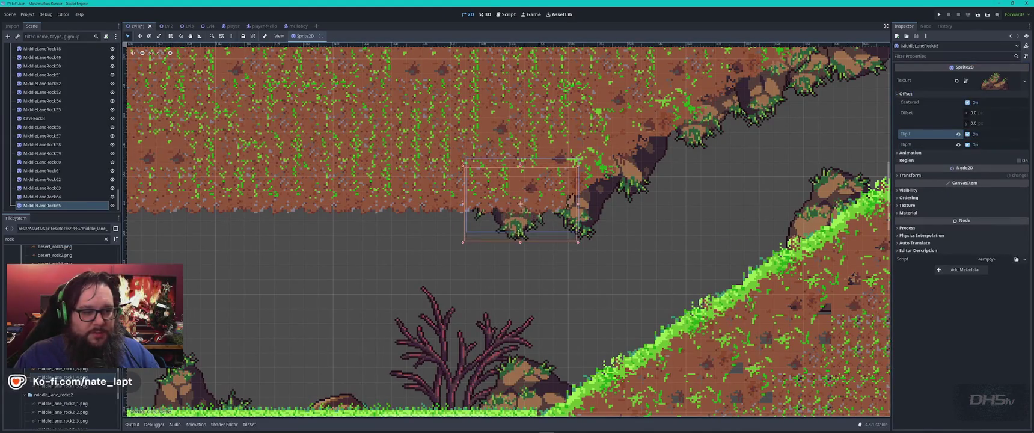
{"action": "key", "text": "Right"}
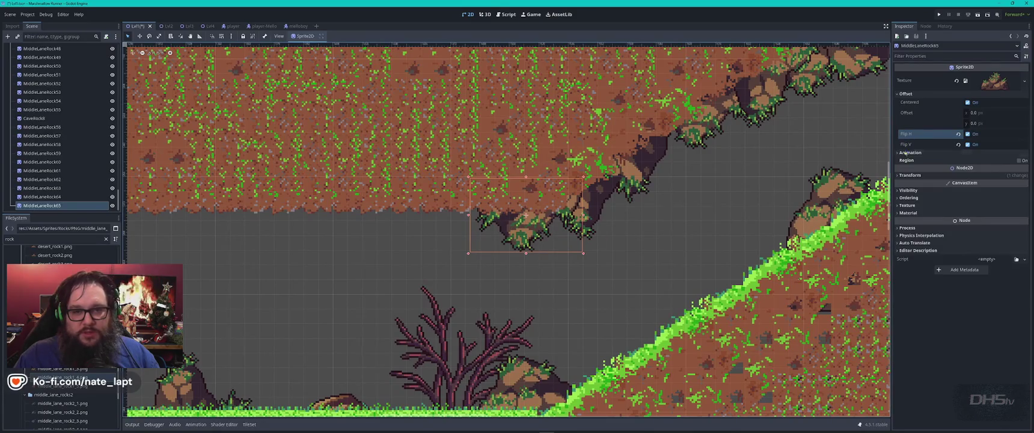
Rotate that rock 3.5°, set its Z index to -1, and nudge it left and down.
{"action": "left_click", "coordinate": [911, 175]}
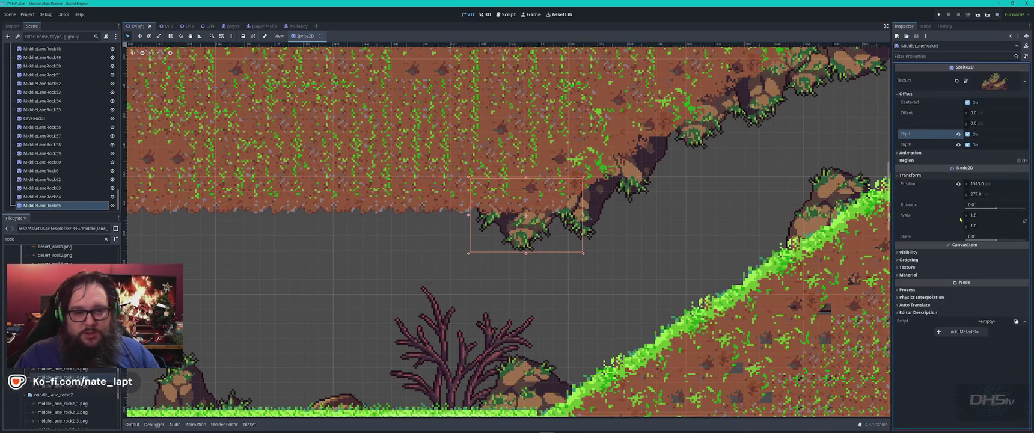
{"action": "left_click_drag", "start_coordinate": [971, 208], "coordinate": [979, 209]}
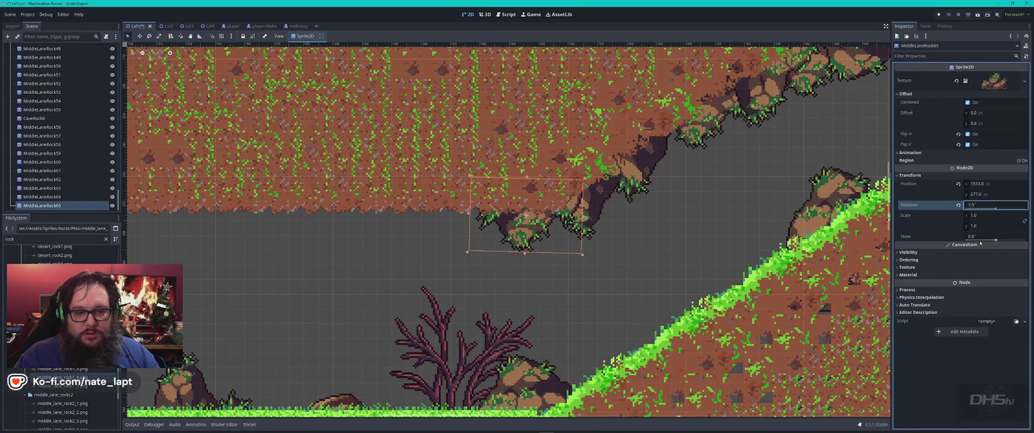
{"action": "left_click", "coordinate": [897, 260]}
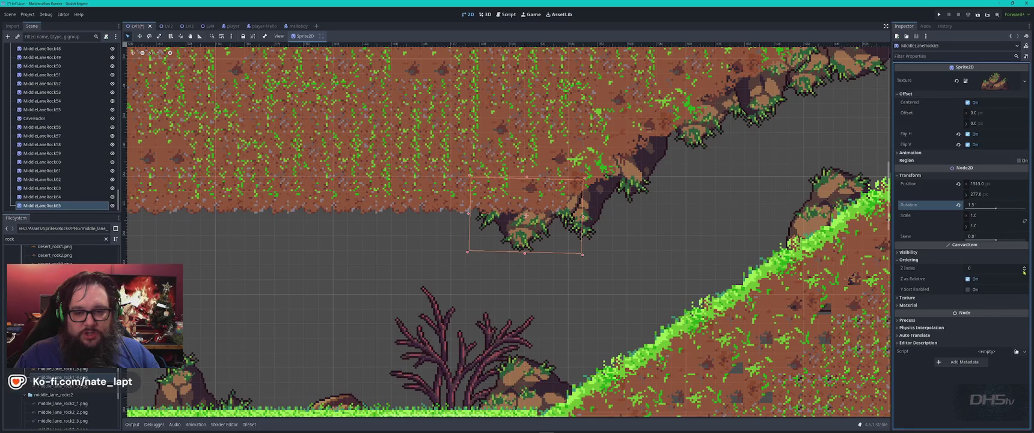
{"action": "left_click", "coordinate": [1024, 271]}
{"action": "left_click_drag", "start_coordinate": [536, 236], "coordinate": [525, 239]}
{"action": "left_click", "coordinate": [614, 321]}
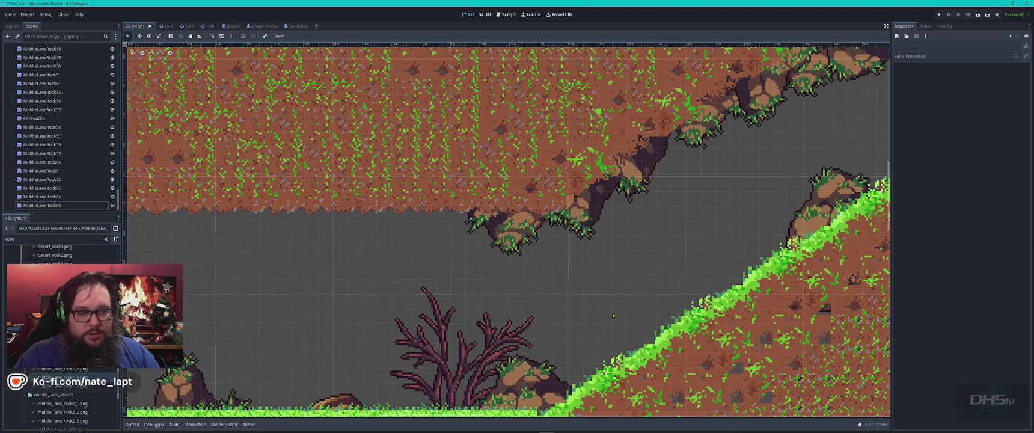
{"action": "scroll", "coordinate": [614, 321], "scroll_direction": "down", "scroll_amount": 1}
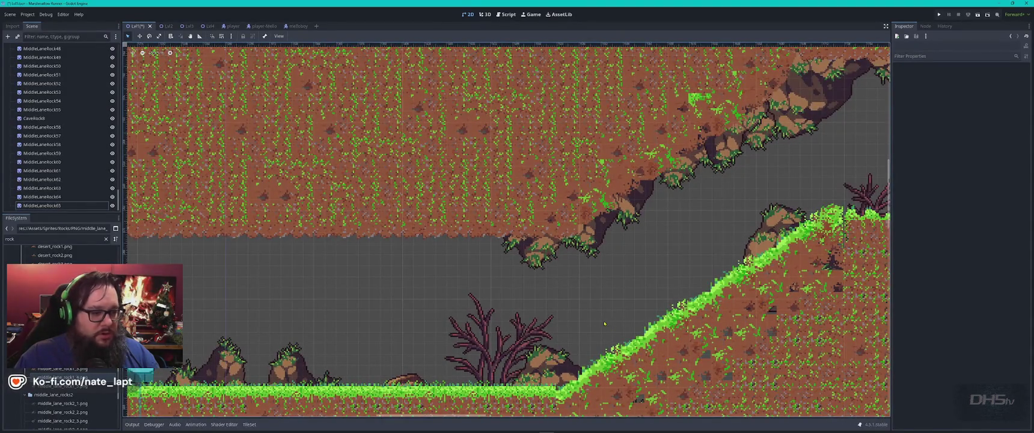
Add a rock on the ground near the bush, moving MiddleLaneRock15 under MiddleLaneRock5 in the hierarchy.
{"action": "left_click_drag", "start_coordinate": [420, 341], "coordinate": [367, 245]}
{"action": "left_click_drag", "start_coordinate": [54, 391], "coordinate": [440, 282]}
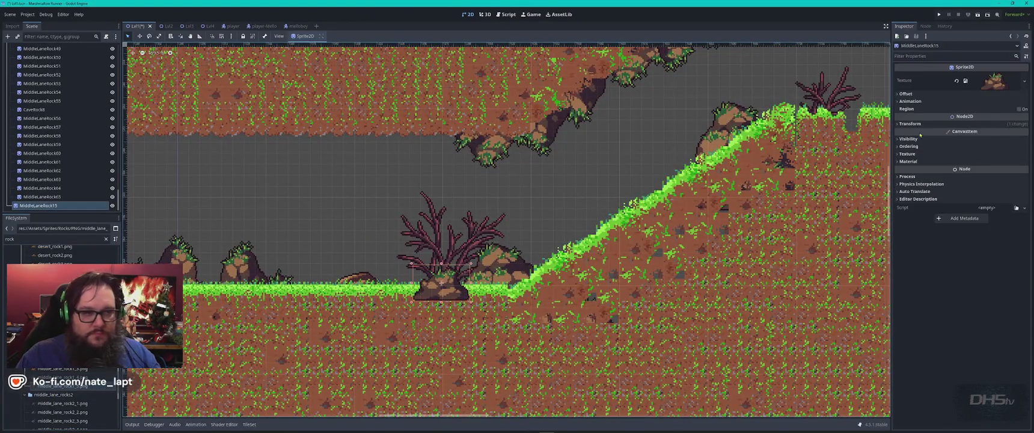
{"action": "left_click", "coordinate": [39, 205]}
{"action": "mouse_move", "coordinate": [50, 205]}
{"action": "left_mouse_down"}
{"action": "mouse_move", "coordinate": [62, 206]}
{"action": "mouse_move", "coordinate": [31, 198]}
{"action": "left_mouse_up"}
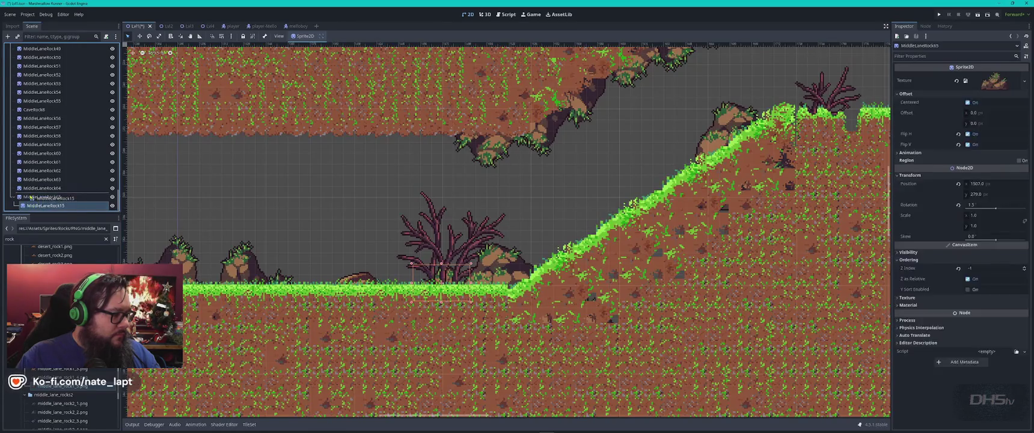
{"action": "key", "text": "Right"}
{"action": "key", "text": "Right"}
{"action": "key", "text": "Right"}
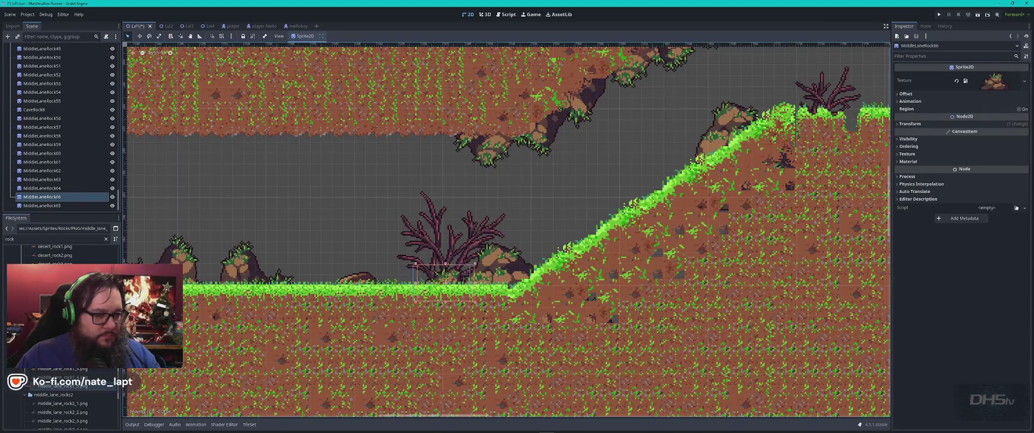
Drop another rock on the ground with Z index -1 and move it up-right into place.
{"action": "mouse_move", "coordinate": [109, 374]}
{"action": "left_mouse_down"}
{"action": "mouse_move", "coordinate": [150, 313]}
{"action": "mouse_move", "coordinate": [409, 293]}
{"action": "left_mouse_up"}
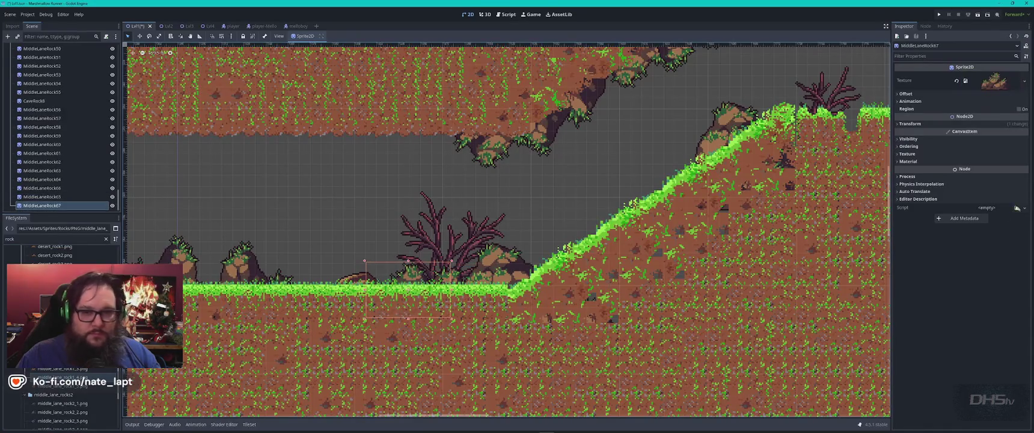
{"action": "left_click", "coordinate": [902, 146]}
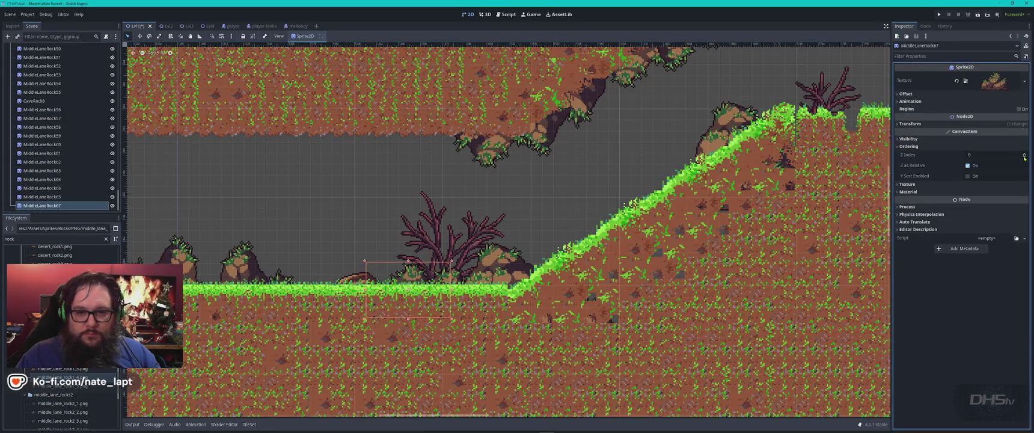
{"action": "left_click", "coordinate": [1024, 157]}
{"action": "left_click_drag", "start_coordinate": [417, 270], "coordinate": [460, 252]}
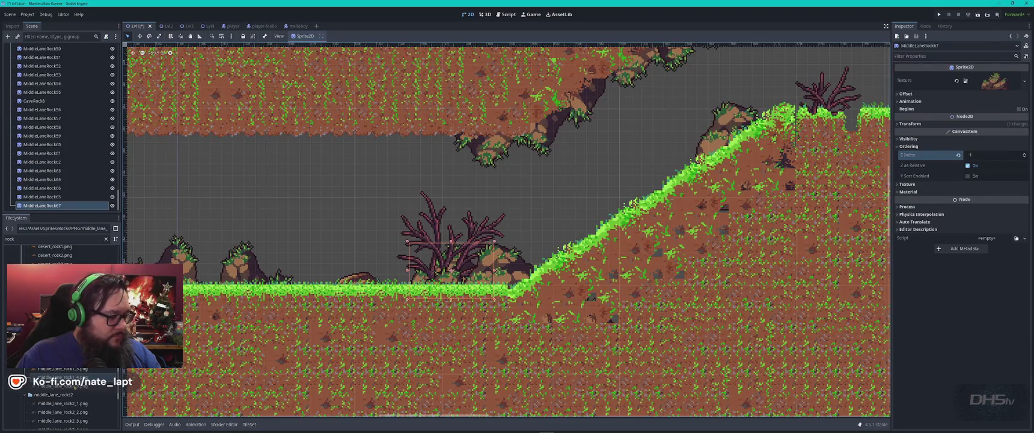
Add another rock at Z index -1 behind the grass, plus one more beside the bush.
{"action": "mouse_move", "coordinate": [60, 386]}
{"action": "left_mouse_down"}
{"action": "mouse_move", "coordinate": [150, 313]}
{"action": "mouse_move", "coordinate": [425, 290]}
{"action": "mouse_move", "coordinate": [398, 277]}
{"action": "left_mouse_up"}
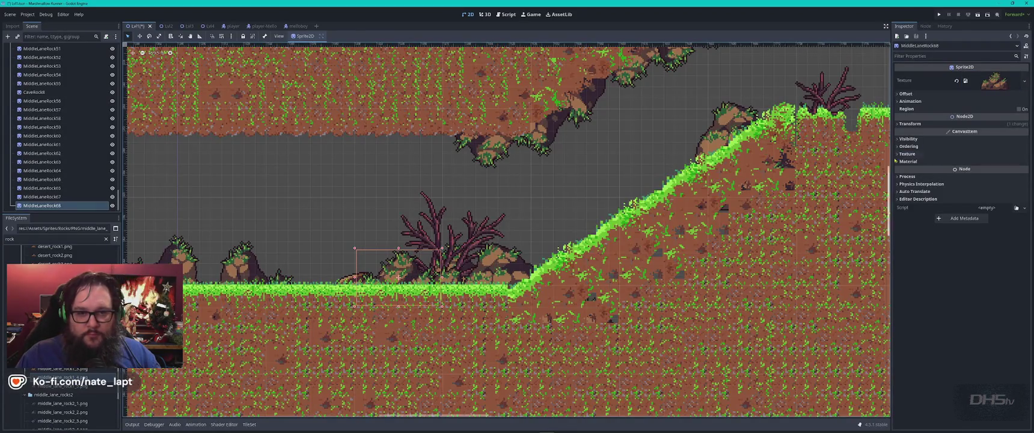
{"action": "left_click", "coordinate": [909, 146]}
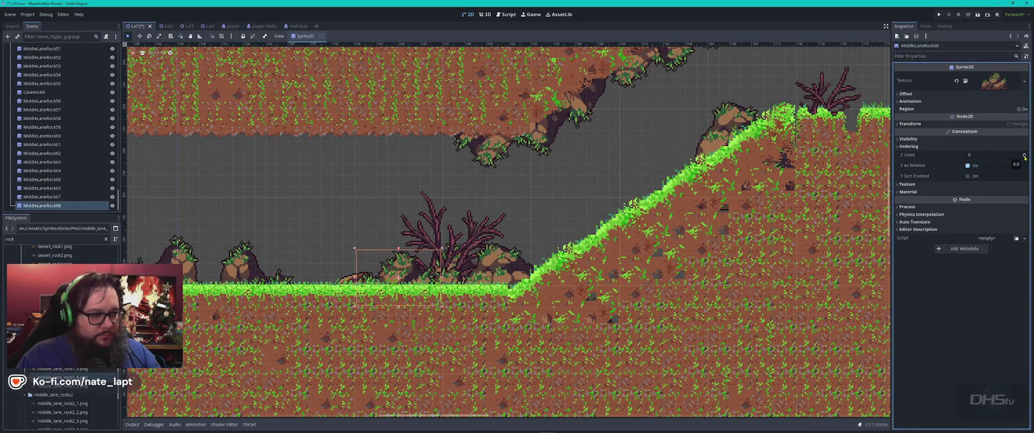
{"action": "left_click", "coordinate": [1024, 157]}
{"action": "scroll", "coordinate": [472, 313], "scroll_direction": "down", "scroll_amount": 2}
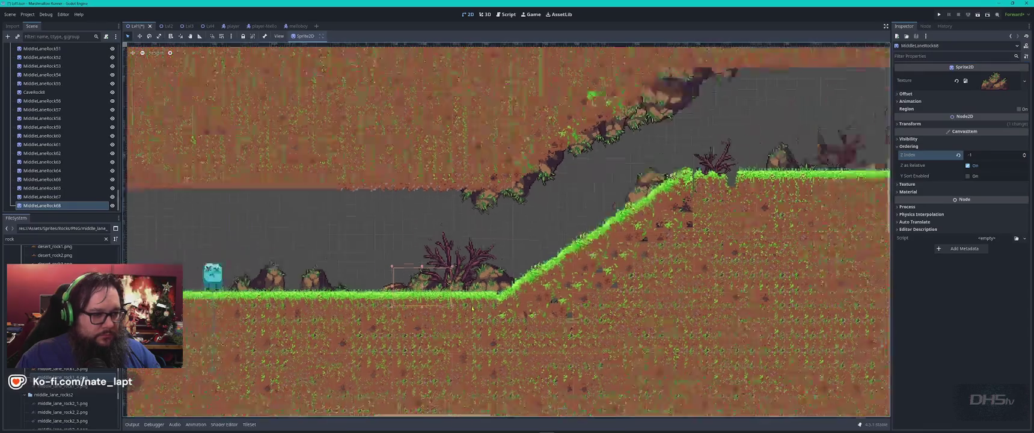
{"action": "scroll", "coordinate": [463, 268], "scroll_direction": "up", "scroll_amount": 4}
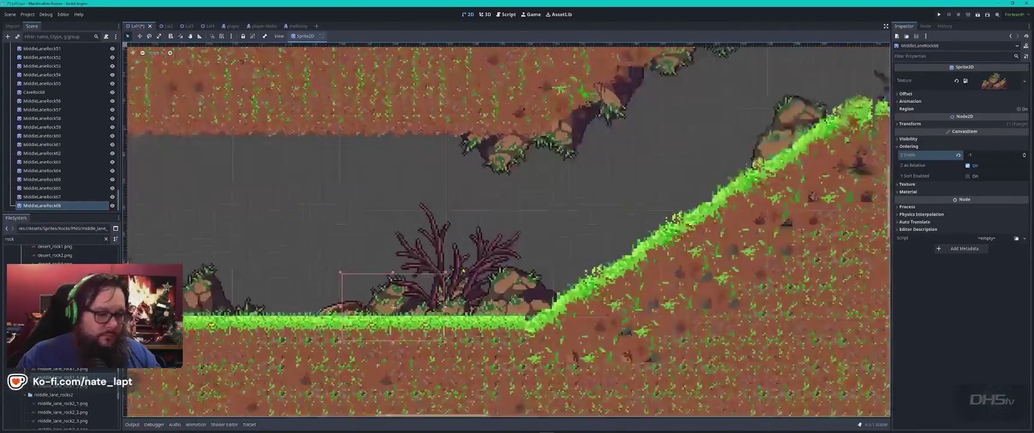
{"action": "left_click_drag", "start_coordinate": [61, 386], "coordinate": [429, 356]}
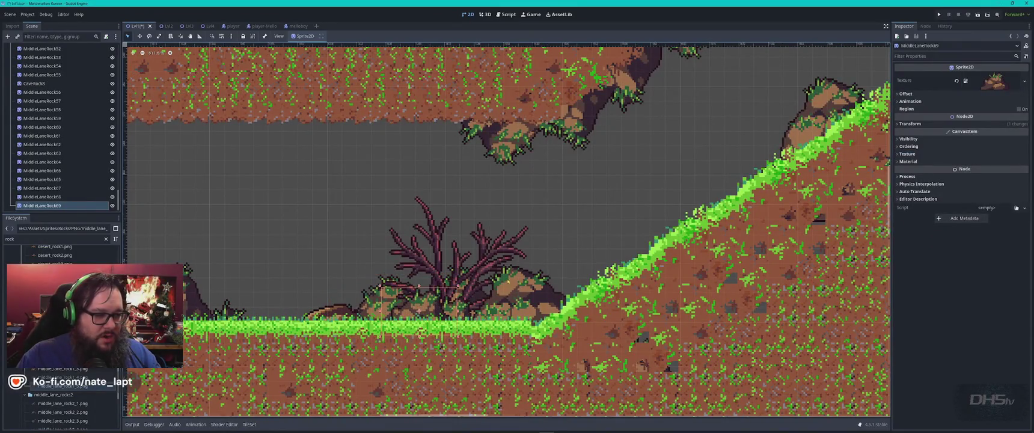
{"action": "scroll", "coordinate": [510, 280], "scroll_direction": "down", "scroll_amount": 1}
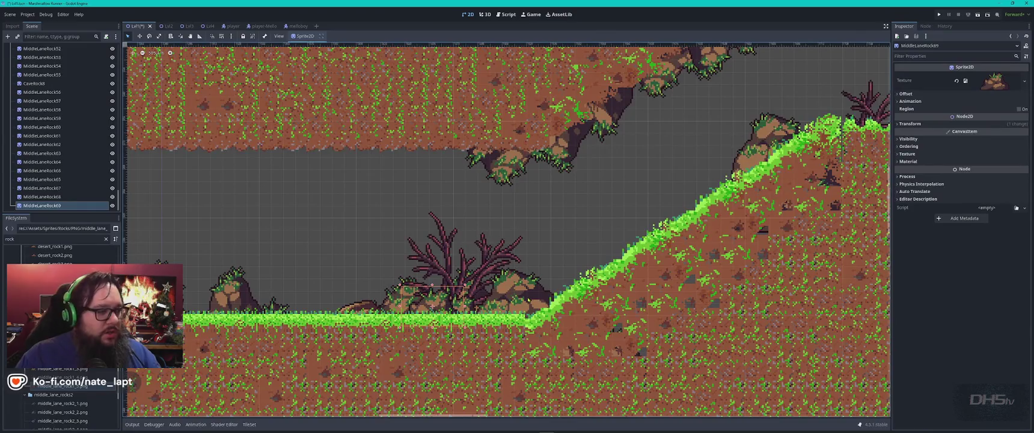
{"action": "scroll", "coordinate": [527, 299], "scroll_direction": "down", "scroll_amount": 2}
{"action": "scroll", "coordinate": [682, 258], "scroll_direction": "up", "scroll_amount": 3}
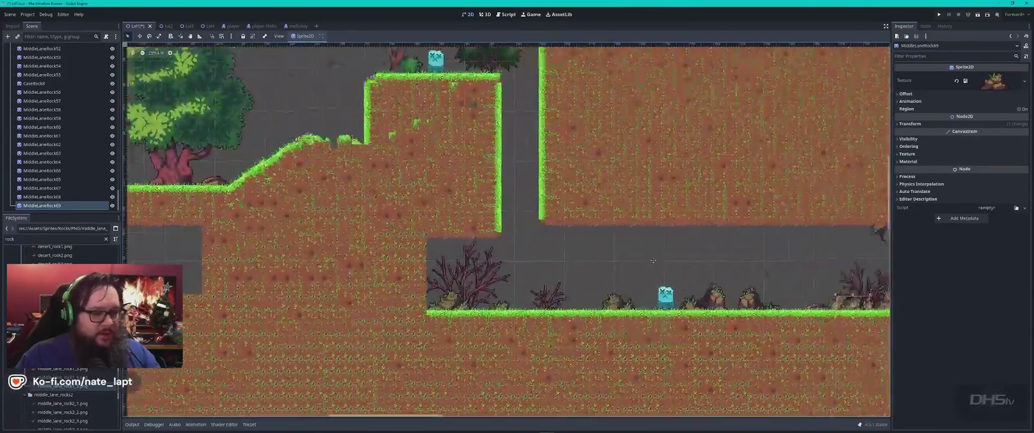
Place a rock in the cave, flipped vertically and horizontally, against the ceiling.
{"action": "left_click_drag", "start_coordinate": [683, 258], "coordinate": [394, 299]}
{"action": "mouse_move", "coordinate": [60, 385]}
{"action": "left_mouse_down"}
{"action": "mouse_move", "coordinate": [339, 322]}
{"action": "mouse_move", "coordinate": [421, 258]}
{"action": "mouse_move", "coordinate": [414, 249]}
{"action": "left_mouse_up"}
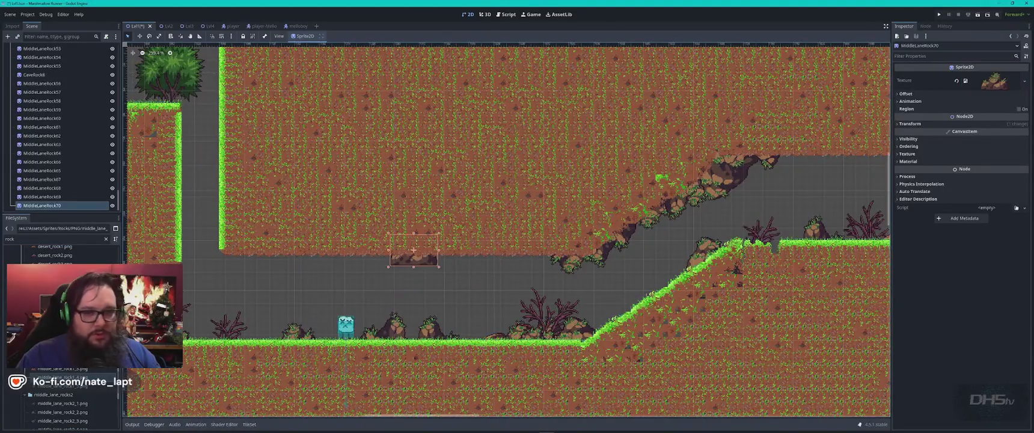
{"action": "left_click", "coordinate": [897, 94]}
{"action": "left_click", "coordinate": [968, 144]}
{"action": "left_click", "coordinate": [967, 134]}
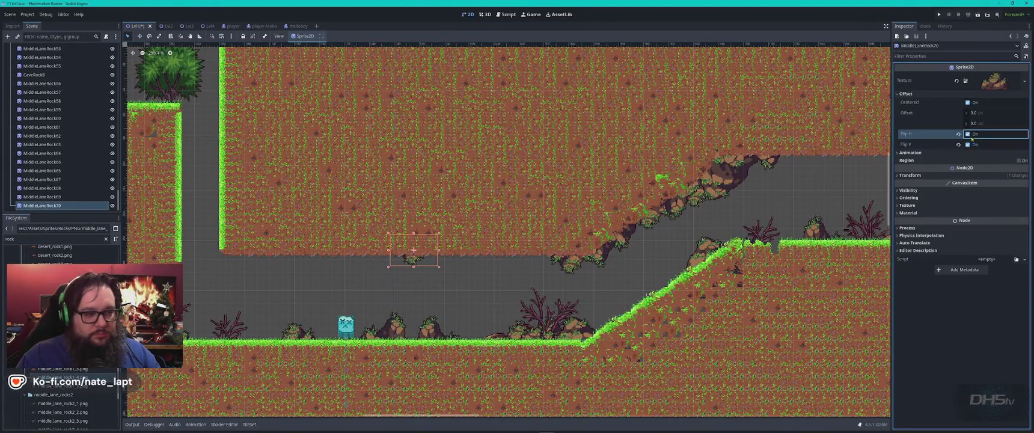
{"action": "left_click_drag", "start_coordinate": [415, 263], "coordinate": [424, 267]}
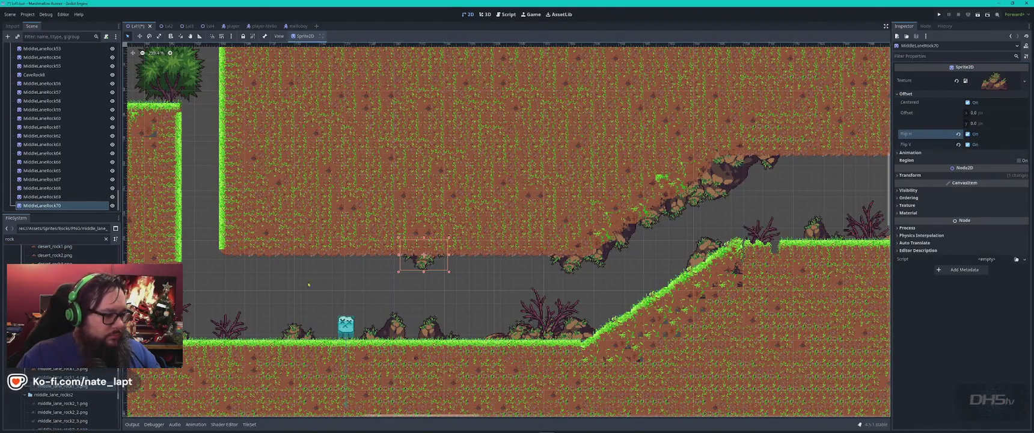
Add another upside-down rock and fit it snugly under the ceiling.
{"action": "mouse_move", "coordinate": [77, 375]}
{"action": "left_mouse_down"}
{"action": "mouse_move", "coordinate": [346, 289]}
{"action": "mouse_move", "coordinate": [358, 256]}
{"action": "mouse_move", "coordinate": [328, 247]}
{"action": "left_mouse_up"}
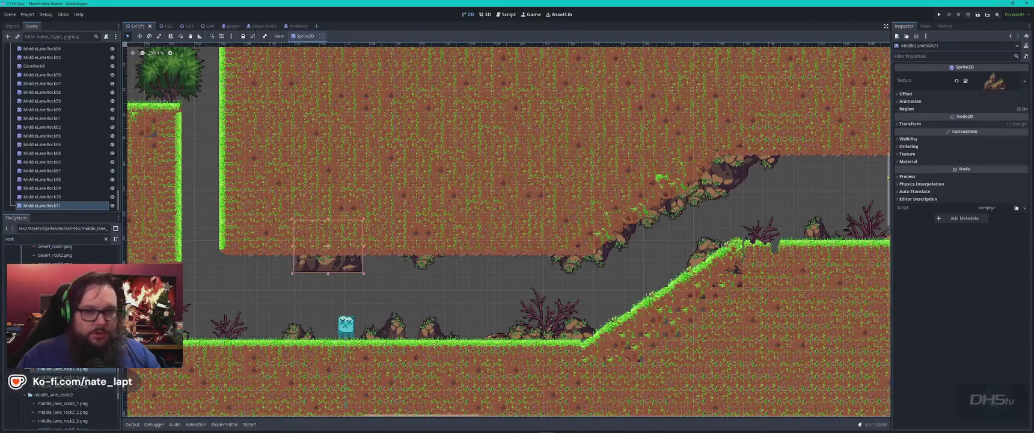
{"action": "left_click", "coordinate": [906, 94]}
{"action": "left_click", "coordinate": [968, 144]}
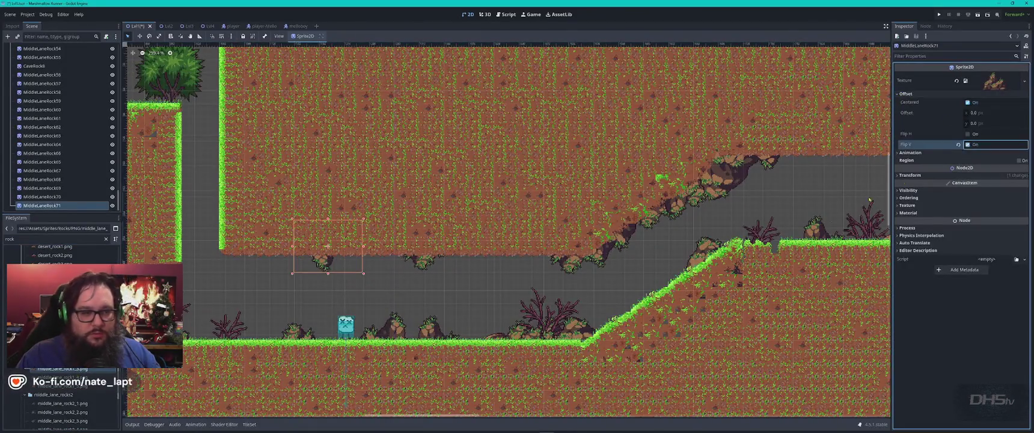
{"action": "scroll", "coordinate": [196, 327], "scroll_direction": "up", "scroll_amount": 1}
{"action": "scroll", "coordinate": [256, 301], "scroll_direction": "up", "scroll_amount": 3}
{"action": "left_click_drag", "start_coordinate": [419, 216], "coordinate": [261, 246]}
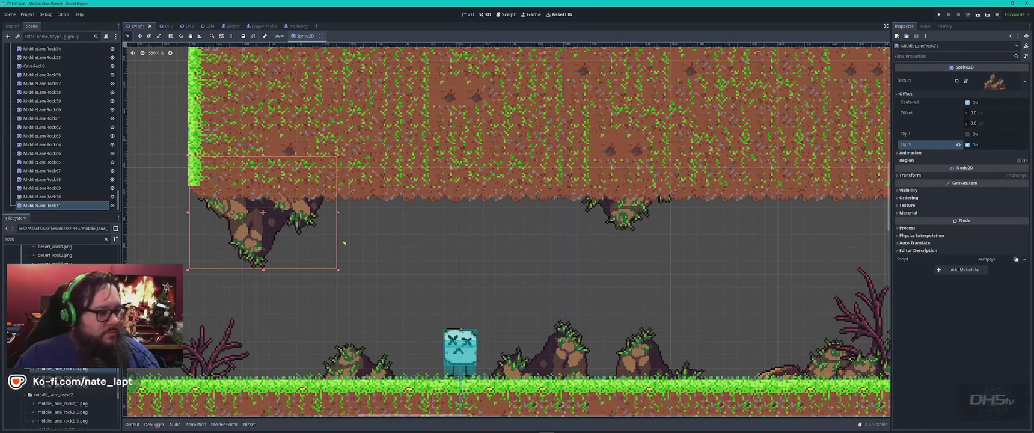
Add another rock flipped upside down, move it left, and mirror it horizontally.
{"action": "mouse_move", "coordinate": [79, 368]}
{"action": "left_mouse_down"}
{"action": "mouse_move", "coordinate": [336, 283]}
{"action": "mouse_move", "coordinate": [462, 211]}
{"action": "mouse_move", "coordinate": [450, 198]}
{"action": "left_mouse_up"}
{"action": "left_click", "coordinate": [929, 94]}
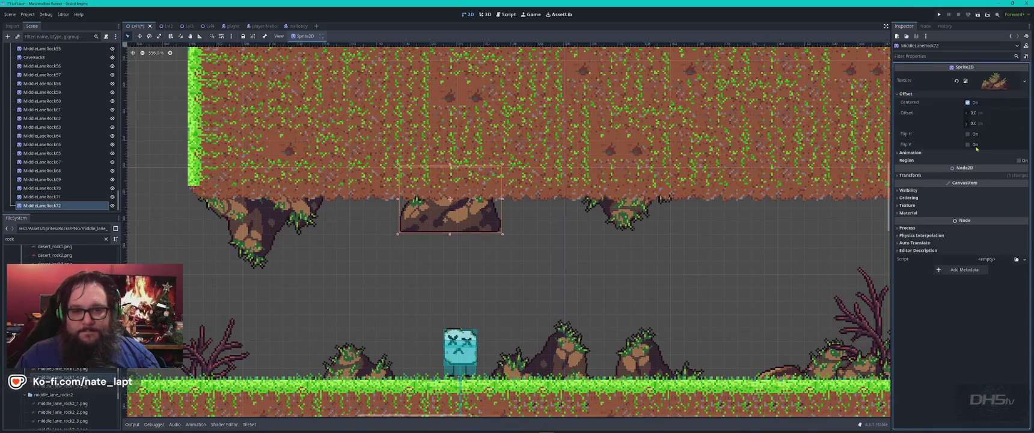
{"action": "left_click", "coordinate": [967, 144]}
{"action": "left_click_drag", "start_coordinate": [448, 226], "coordinate": [433, 225]}
{"action": "scroll", "coordinate": [538, 250], "scroll_direction": "down", "scroll_amount": 2}
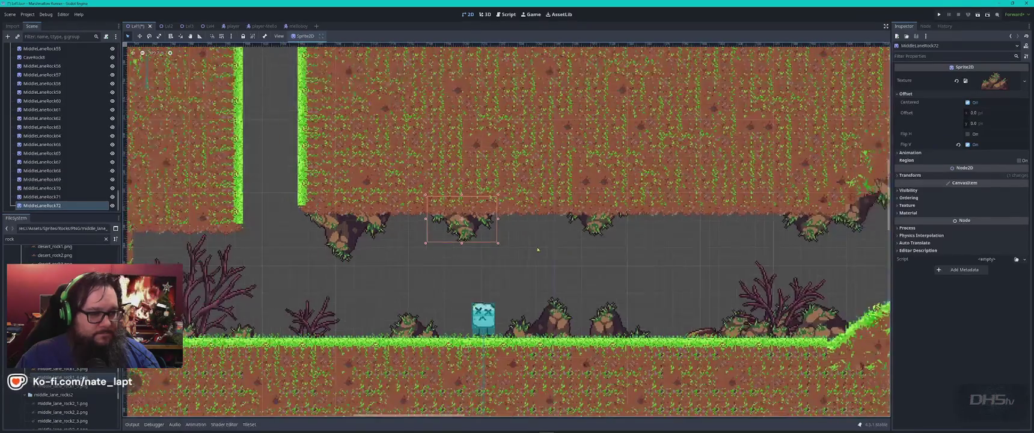
{"action": "left_click", "coordinate": [967, 134]}
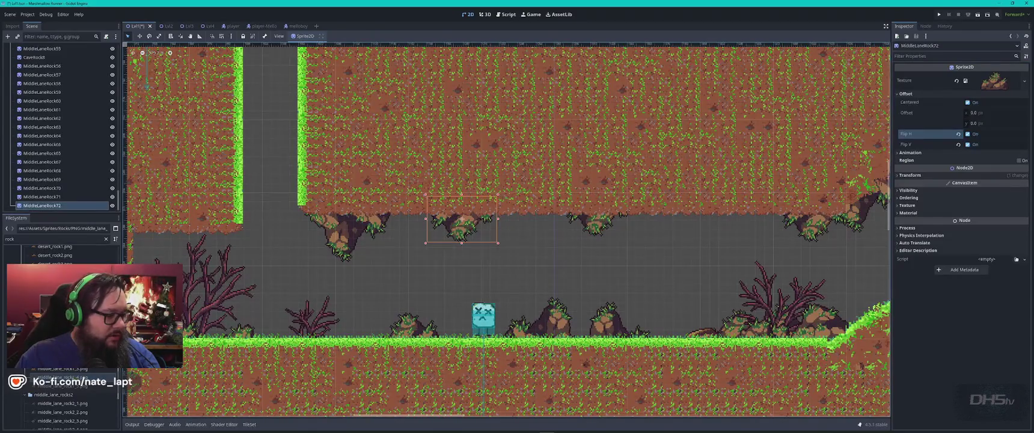
Add another upside-down rock and adjust its position under the ceiling.
{"action": "mouse_move", "coordinate": [62, 412]}
{"action": "left_mouse_down"}
{"action": "mouse_move", "coordinate": [413, 256]}
{"action": "mouse_move", "coordinate": [541, 215]}
{"action": "mouse_move", "coordinate": [494, 215]}
{"action": "left_mouse_up"}
{"action": "left_click", "coordinate": [909, 94]}
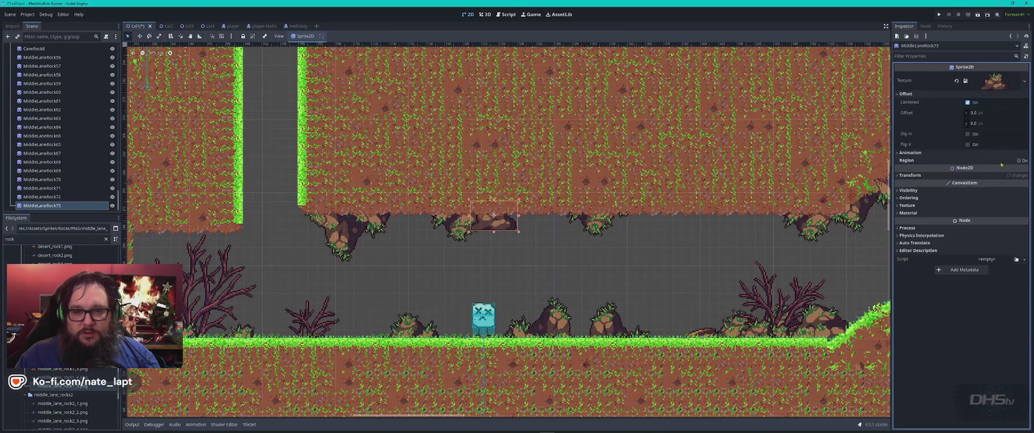
{"action": "left_click", "coordinate": [967, 145]}
{"action": "scroll", "coordinate": [489, 224], "scroll_direction": "up", "scroll_amount": 5}
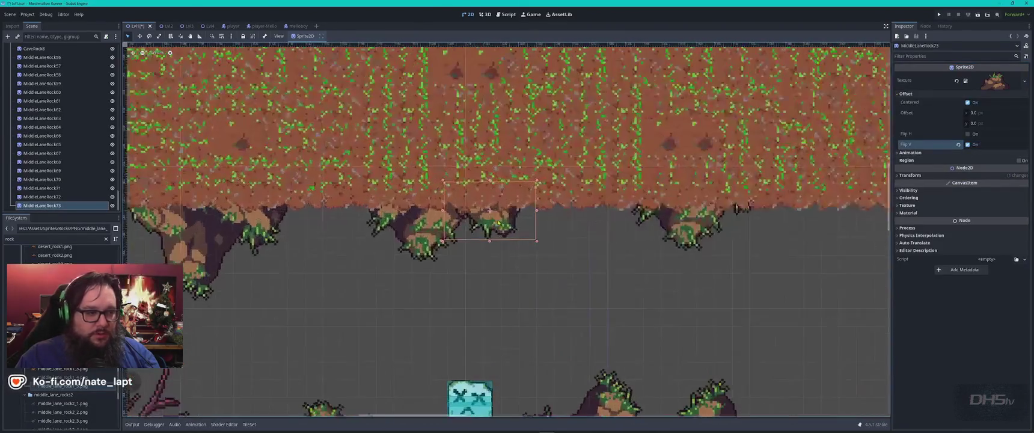
{"action": "left_click_drag", "start_coordinate": [490, 226], "coordinate": [471, 235]}
Add MiddleLaneRock74 upside down under the dirt ceiling with Z index -1.
{"action": "mouse_move", "coordinate": [60, 385]}
{"action": "left_mouse_down"}
{"action": "mouse_move", "coordinate": [239, 375]}
{"action": "mouse_move", "coordinate": [715, 209]}
{"action": "left_mouse_up"}
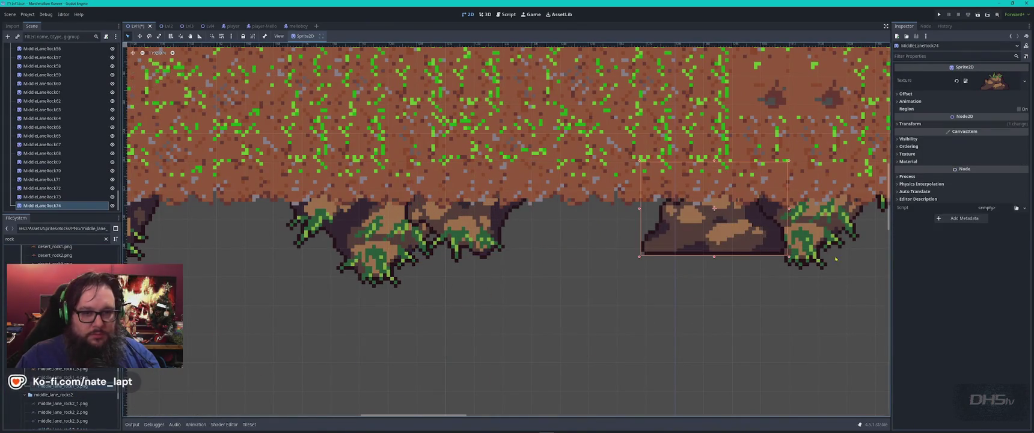
{"action": "left_click", "coordinate": [900, 94]}
{"action": "left_click", "coordinate": [968, 144]}
{"action": "mouse_move", "coordinate": [725, 219]}
{"action": "left_mouse_down"}
{"action": "mouse_move", "coordinate": [711, 226]}
{"action": "mouse_move", "coordinate": [721, 230]}
{"action": "left_mouse_up"}
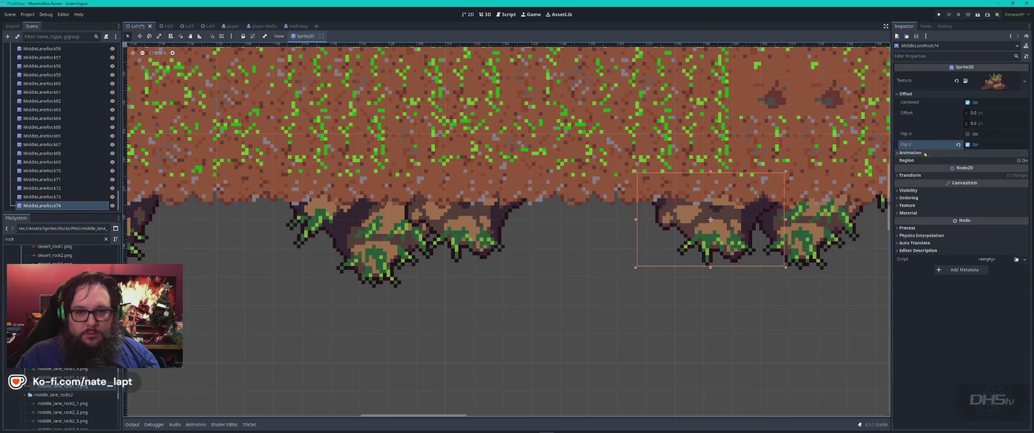
{"action": "left_click", "coordinate": [898, 198]}
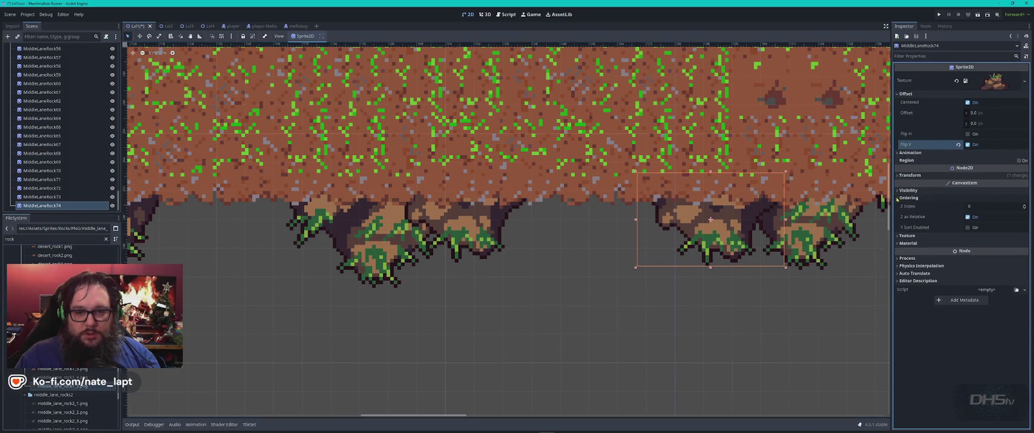
{"action": "left_click", "coordinate": [1025, 208]}
{"action": "mouse_move", "coordinate": [729, 246]}
{"action": "left_mouse_down"}
{"action": "mouse_move", "coordinate": [740, 258]}
{"action": "mouse_move", "coordinate": [731, 257]}
{"action": "left_mouse_up"}
{"action": "scroll", "coordinate": [729, 289], "scroll_direction": "down", "scroll_amount": 2}
{"action": "scroll", "coordinate": [729, 289], "scroll_direction": "down", "scroll_amount": 3}
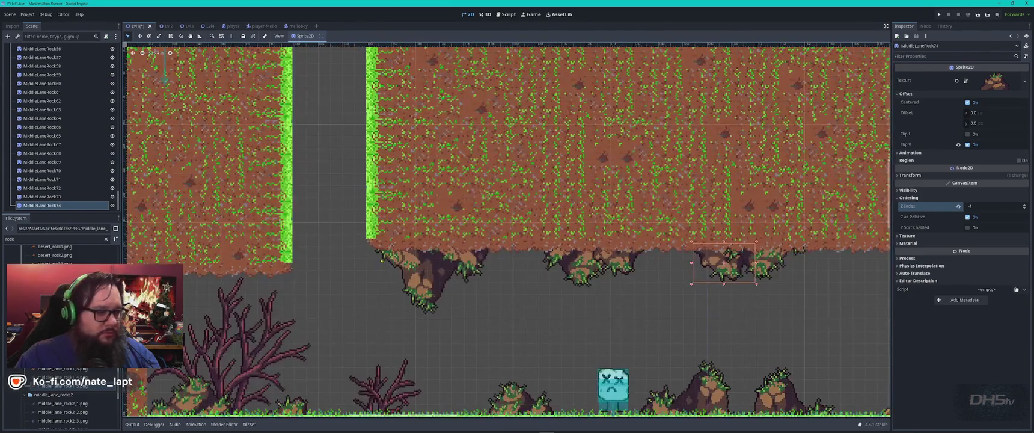
{"action": "scroll", "coordinate": [325, 282], "scroll_direction": "left", "scroll_amount": 10}
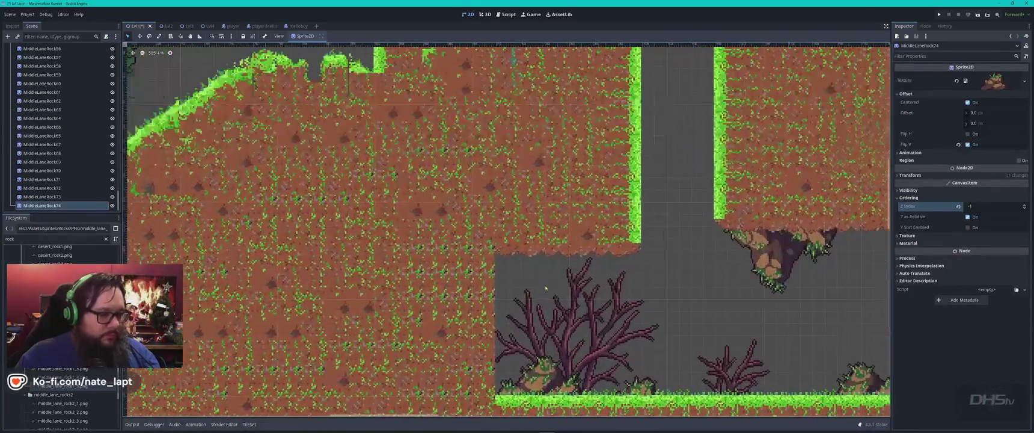
Add a rock against the left cave wall, flip it upside down, and move it lower.
{"action": "mouse_move", "coordinate": [60, 379]}
{"action": "left_mouse_down"}
{"action": "mouse_move", "coordinate": [427, 284]}
{"action": "mouse_move", "coordinate": [519, 231]}
{"action": "mouse_move", "coordinate": [497, 218]}
{"action": "left_mouse_up"}
{"action": "left_click", "coordinate": [899, 94]}
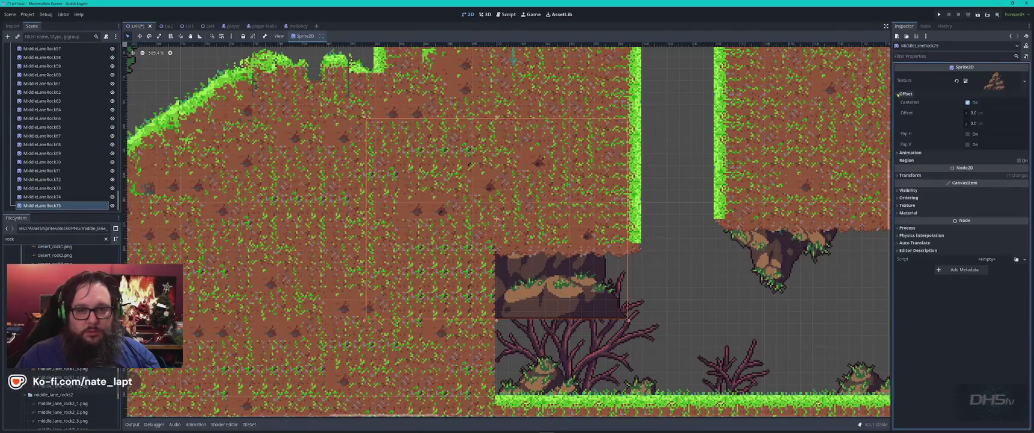
{"action": "left_click", "coordinate": [968, 145]}
{"action": "mouse_move", "coordinate": [544, 269]}
{"action": "left_mouse_down"}
{"action": "mouse_move", "coordinate": [561, 336]}
{"action": "mouse_move", "coordinate": [547, 349]}
{"action": "mouse_move", "coordinate": [542, 309]}
{"action": "left_mouse_up"}
Set MiddleLaneRock76's Z Index to -1 behind the dirt, then tilt it and shift it right.
{"action": "left_click", "coordinate": [898, 198]}
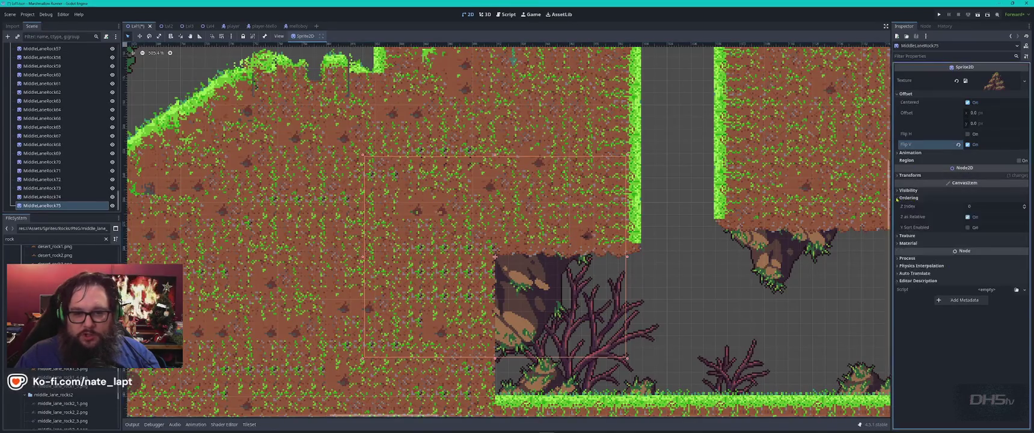
{"action": "left_click", "coordinate": [1024, 208]}
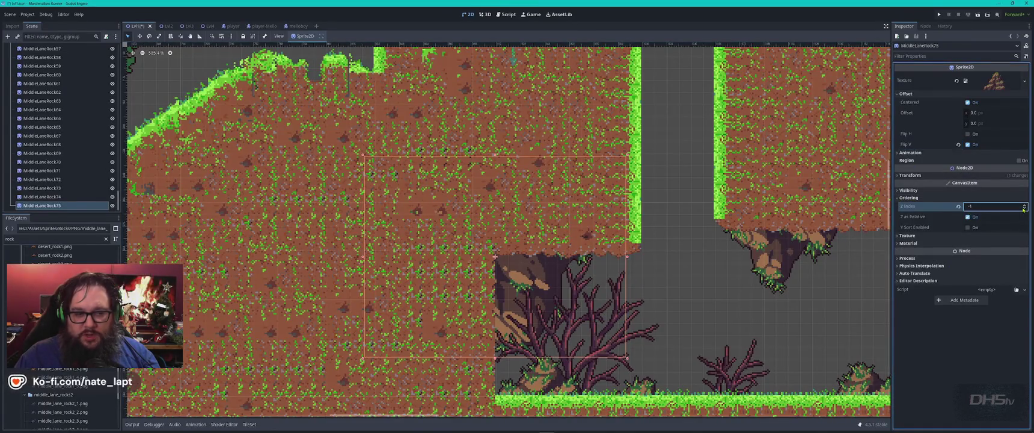
{"action": "left_click_drag", "start_coordinate": [516, 256], "coordinate": [515, 261]}
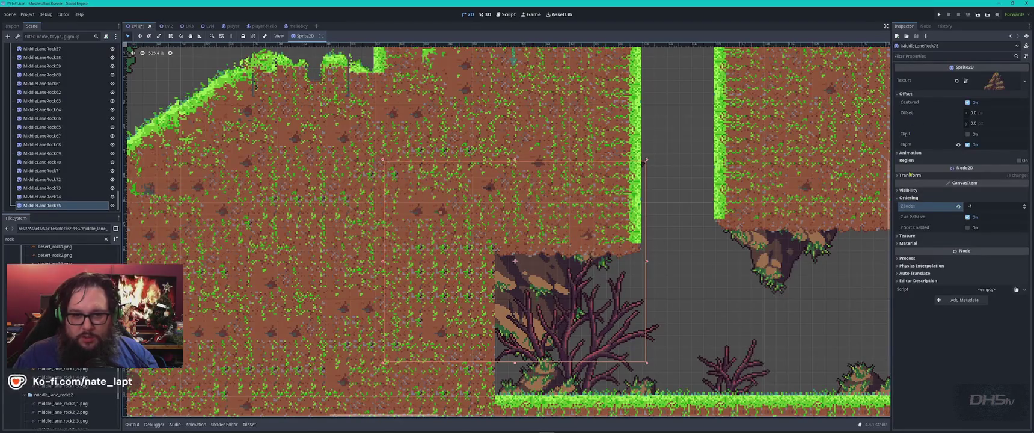
{"action": "left_click", "coordinate": [899, 176]}
{"action": "left_click_drag", "start_coordinate": [975, 206], "coordinate": [953, 205]}
{"action": "mouse_move", "coordinate": [510, 280]}
{"action": "left_mouse_down"}
{"action": "mouse_move", "coordinate": [537, 277]}
{"action": "mouse_move", "coordinate": [529, 276]}
{"action": "left_mouse_up"}
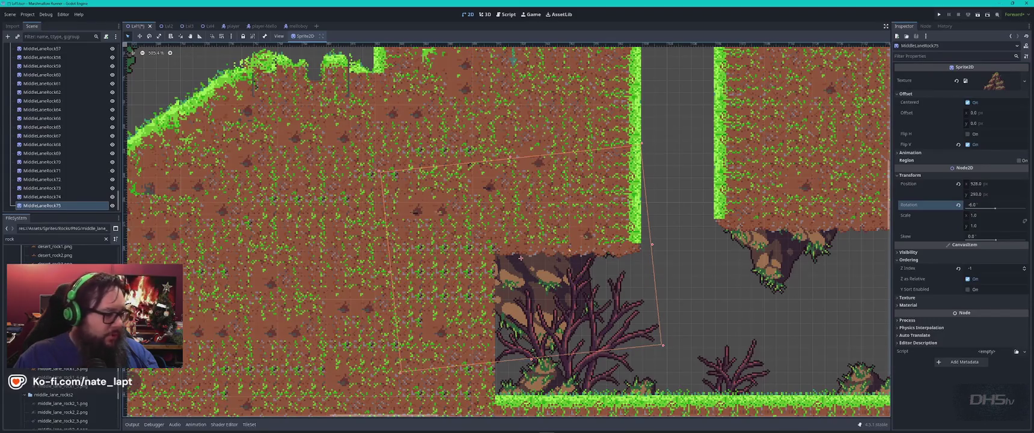
Add another ceiling rock rotated about 95 degrees at Z Index -1, and nudge it into place.
{"action": "mouse_move", "coordinate": [63, 377]}
{"action": "left_mouse_down"}
{"action": "mouse_move", "coordinate": [601, 283]}
{"action": "mouse_move", "coordinate": [692, 253]}
{"action": "mouse_move", "coordinate": [623, 212]}
{"action": "mouse_move", "coordinate": [582, 211]}
{"action": "mouse_move", "coordinate": [502, 253]}
{"action": "mouse_move", "coordinate": [510, 294]}
{"action": "mouse_move", "coordinate": [491, 299]}
{"action": "left_mouse_up"}
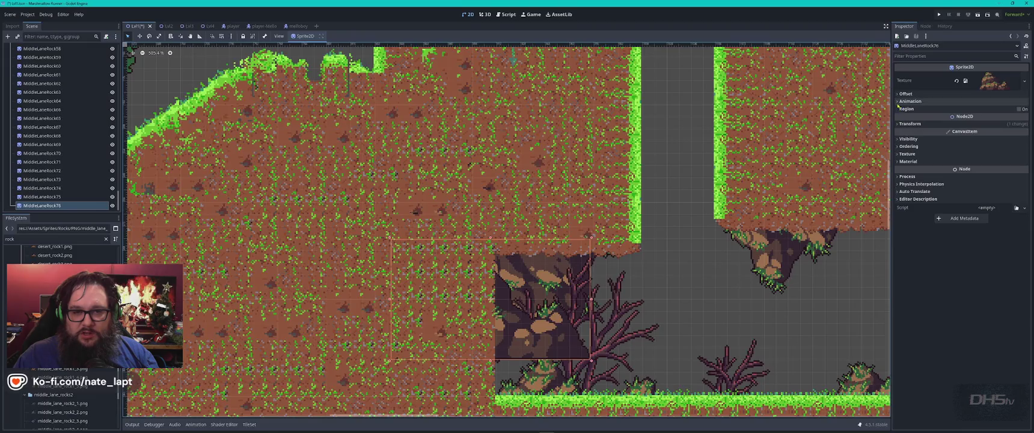
{"action": "left_click", "coordinate": [909, 124]}
{"action": "left_click_drag", "start_coordinate": [984, 155], "coordinate": [1007, 155]}
{"action": "mouse_move", "coordinate": [508, 204]}
{"action": "left_mouse_down"}
{"action": "mouse_move", "coordinate": [514, 377]}
{"action": "mouse_move", "coordinate": [493, 362]}
{"action": "left_mouse_up"}
{"action": "left_click", "coordinate": [905, 209]}
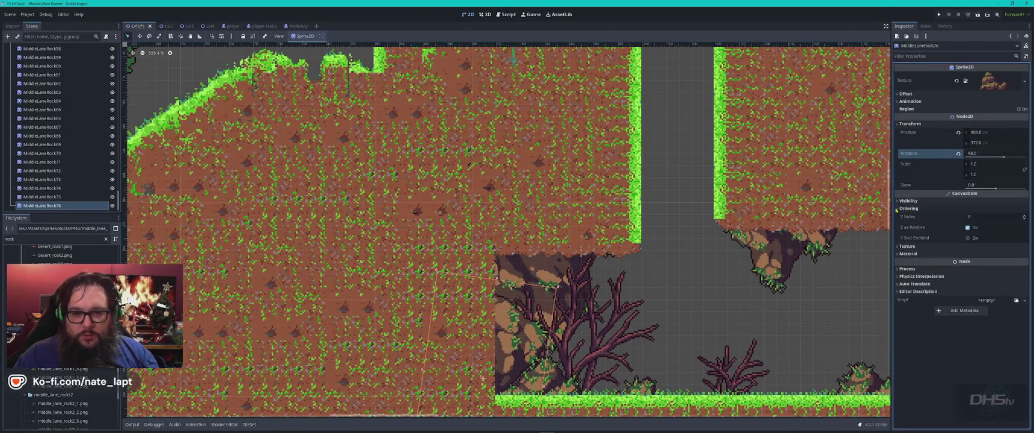
{"action": "left_click", "coordinate": [1025, 221]}
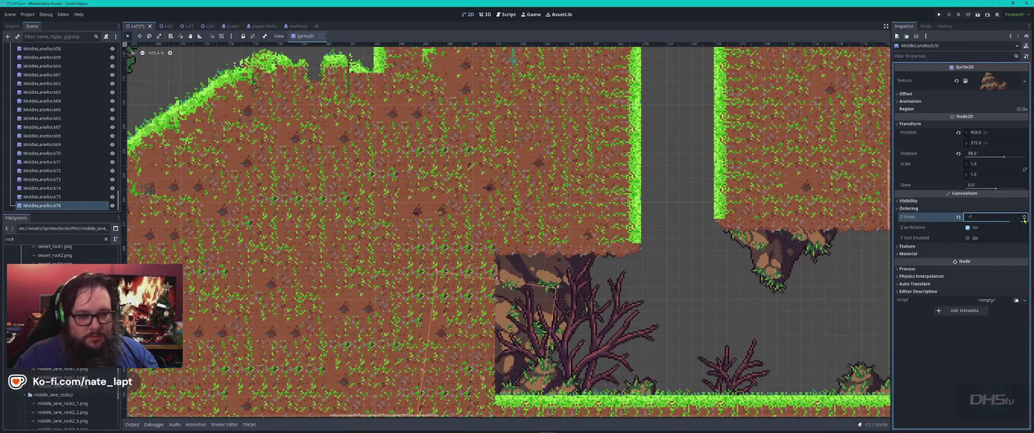
{"action": "left_click", "coordinate": [1025, 220]}
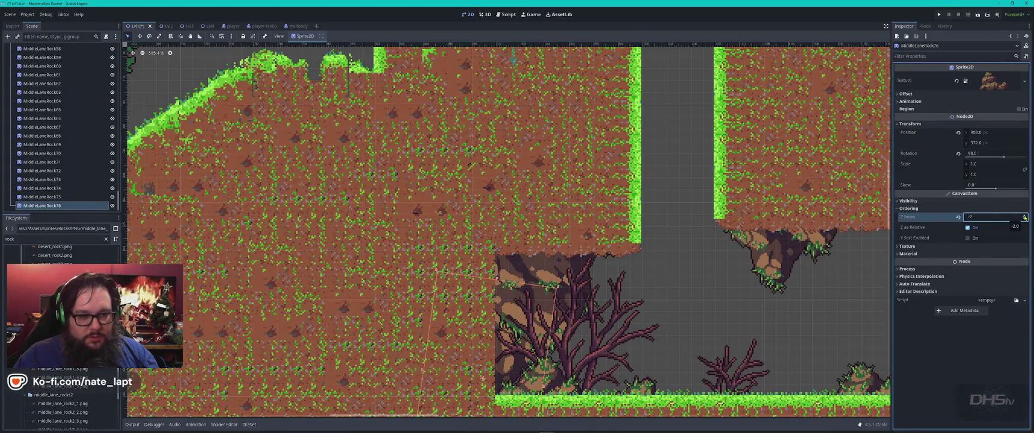
{"action": "left_click", "coordinate": [1025, 216]}
{"action": "mouse_move", "coordinate": [487, 377]}
{"action": "left_mouse_down"}
{"action": "mouse_move", "coordinate": [475, 382]}
{"action": "mouse_move", "coordinate": [460, 371]}
{"action": "left_mouse_up"}
{"action": "left_click_drag", "start_coordinate": [492, 325], "coordinate": [492, 322]}
{"action": "left_click", "coordinate": [667, 327]}
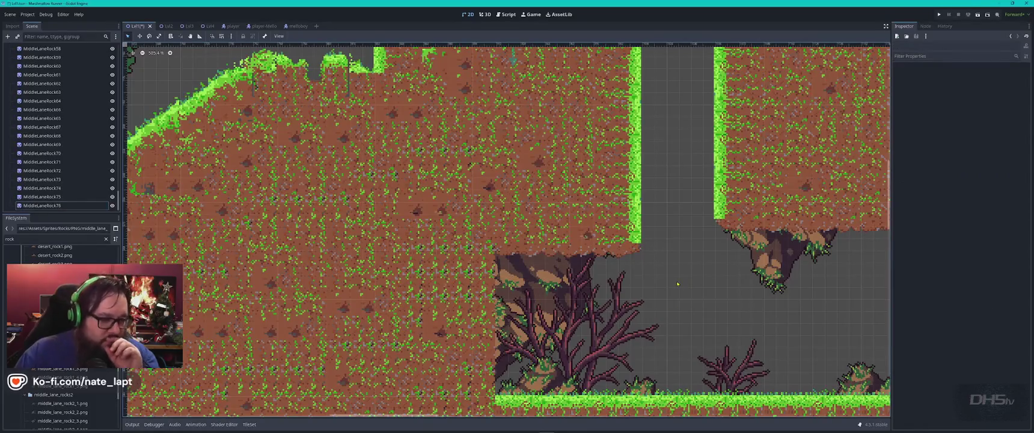
Rotate MiddleLaneRock75 further to -15 degrees.
{"action": "left_click_drag", "start_coordinate": [568, 271], "coordinate": [559, 253]}
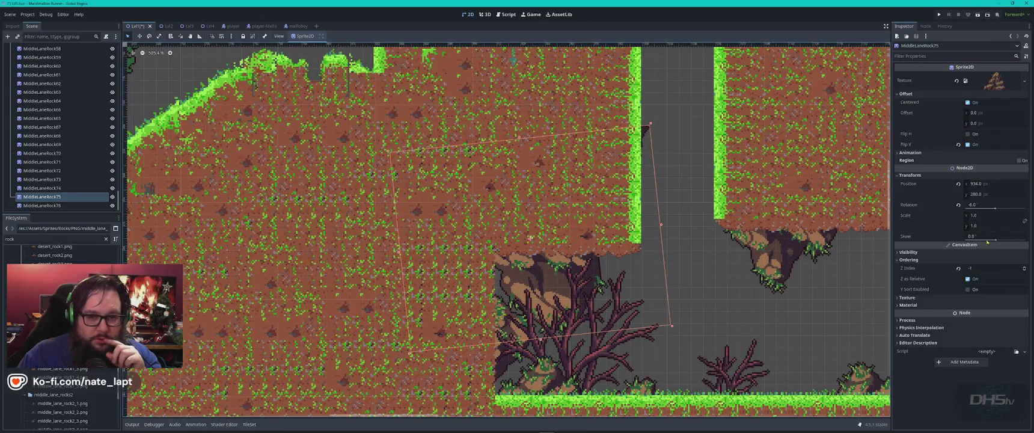
{"action": "left_click_drag", "start_coordinate": [984, 208], "coordinate": [966, 207]}
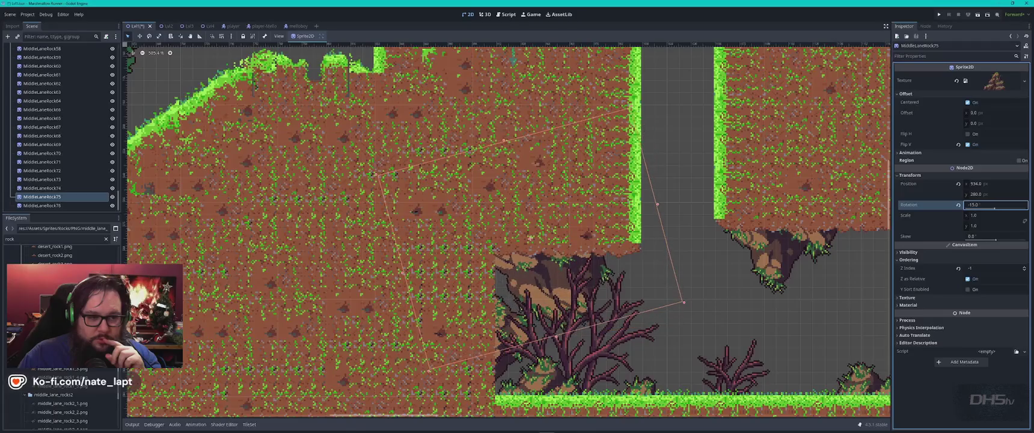
{"action": "left_click", "coordinate": [707, 292]}
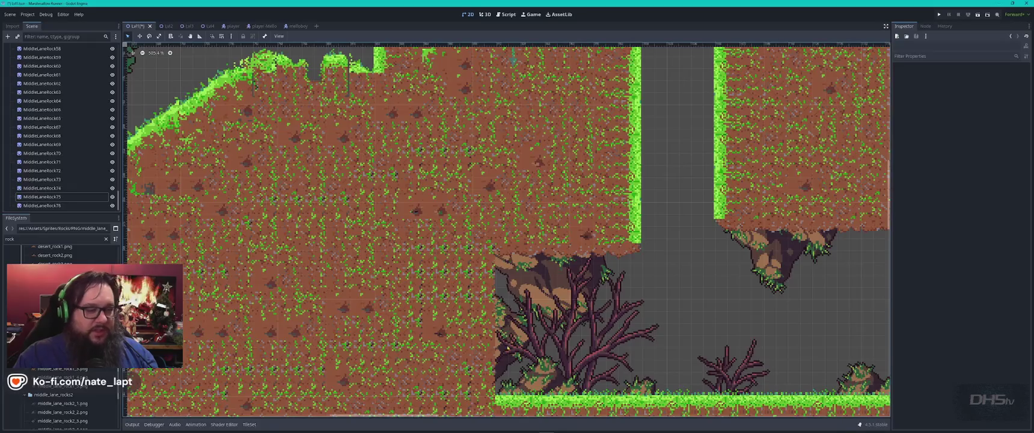
{"action": "scroll", "coordinate": [513, 319], "scroll_direction": "down", "scroll_amount": 2}
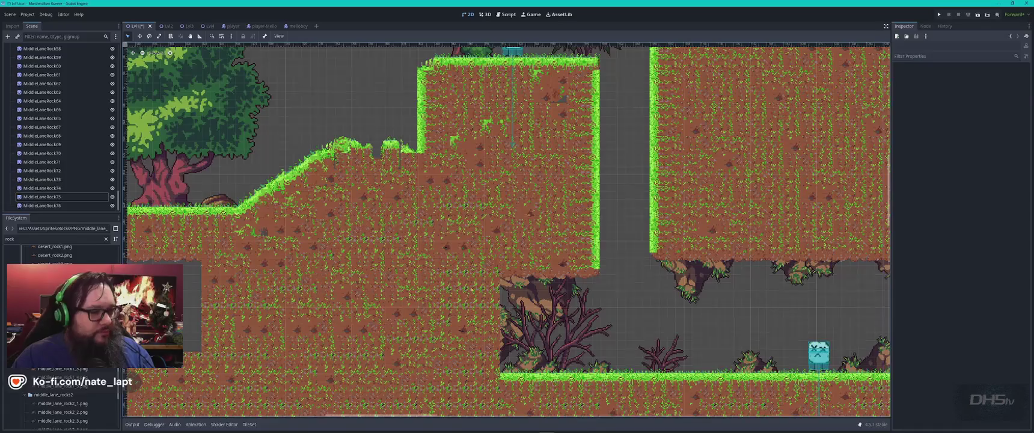
Add rock MiddleLaneRock77 to the rock group behind the terrain and nudge it up-right.
{"action": "scroll", "coordinate": [331, 105], "scroll_direction": "up", "scroll_amount": 5}
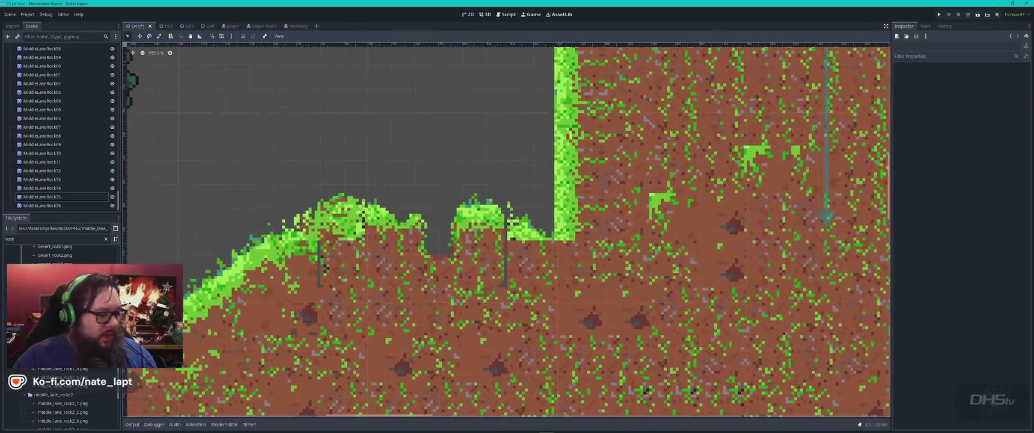
{"action": "mouse_move", "coordinate": [71, 368]}
{"action": "left_mouse_down"}
{"action": "mouse_move", "coordinate": [208, 370]}
{"action": "mouse_move", "coordinate": [526, 305]}
{"action": "mouse_move", "coordinate": [63, 393]}
{"action": "mouse_move", "coordinate": [180, 379]}
{"action": "mouse_move", "coordinate": [516, 258]}
{"action": "left_mouse_up"}
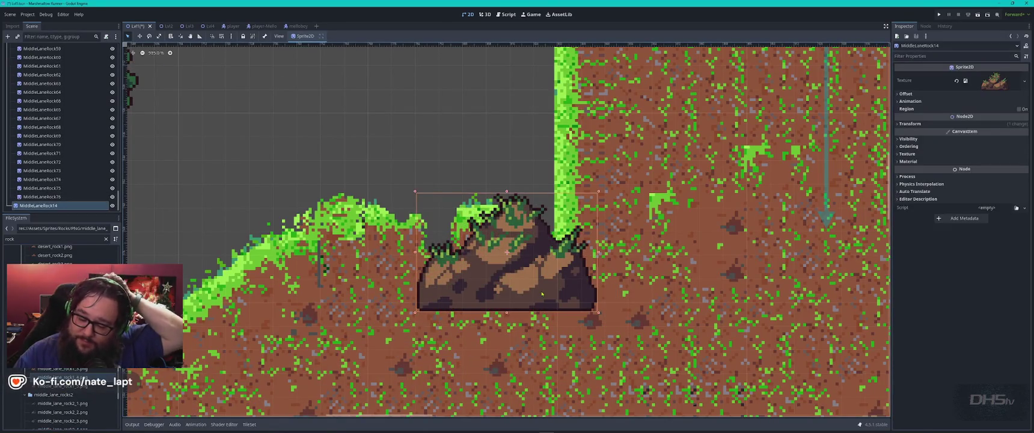
{"action": "left_click_drag", "start_coordinate": [38, 205], "coordinate": [64, 201]}
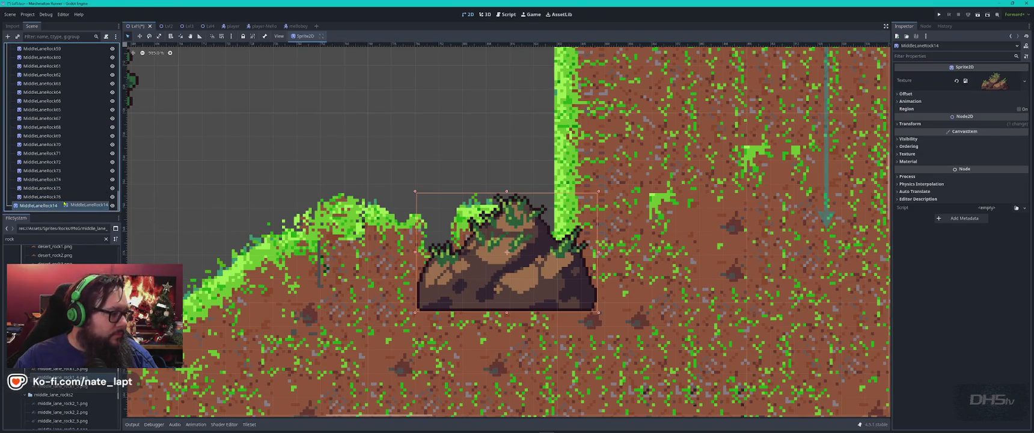
{"action": "left_click_drag", "start_coordinate": [515, 209], "coordinate": [529, 198]}
Replace an unwanted rock with a different texture on the slope, group it, and stretch it down.
{"action": "mouse_move", "coordinate": [60, 368]}
{"action": "left_mouse_down"}
{"action": "mouse_move", "coordinate": [271, 253]}
{"action": "mouse_move", "coordinate": [341, 238]}
{"action": "mouse_move", "coordinate": [311, 258]}
{"action": "left_mouse_up"}
{"action": "key", "text": "Delete"}
{"action": "key", "text": "Return"}
{"action": "mouse_move", "coordinate": [60, 377]}
{"action": "left_mouse_down"}
{"action": "mouse_move", "coordinate": [227, 303]}
{"action": "mouse_move", "coordinate": [262, 253]}
{"action": "mouse_move", "coordinate": [318, 243]}
{"action": "left_mouse_up"}
{"action": "mouse_move", "coordinate": [65, 207]}
{"action": "left_mouse_down"}
{"action": "mouse_move", "coordinate": [61, 197]}
{"action": "mouse_move", "coordinate": [45, 206]}
{"action": "mouse_move", "coordinate": [56, 194]}
{"action": "left_mouse_up"}
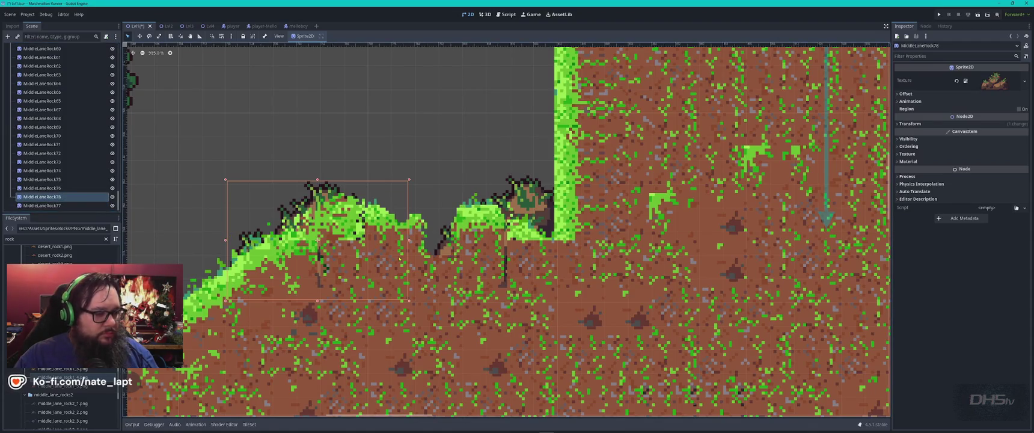
{"action": "key", "text": "Left"}
{"action": "key", "text": "Up"}
{"action": "key", "text": "Left"}
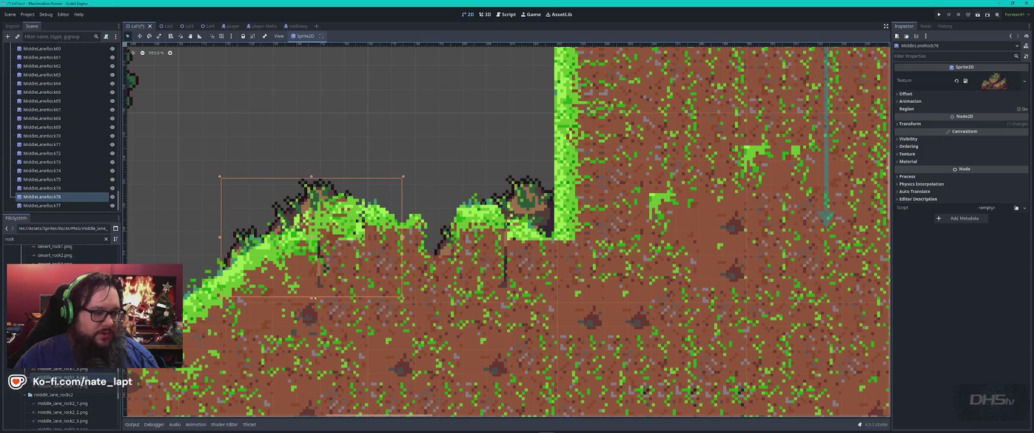
{"action": "left_click_drag", "start_coordinate": [311, 299], "coordinate": [311, 317]}
{"action": "key", "text": "Escape"}
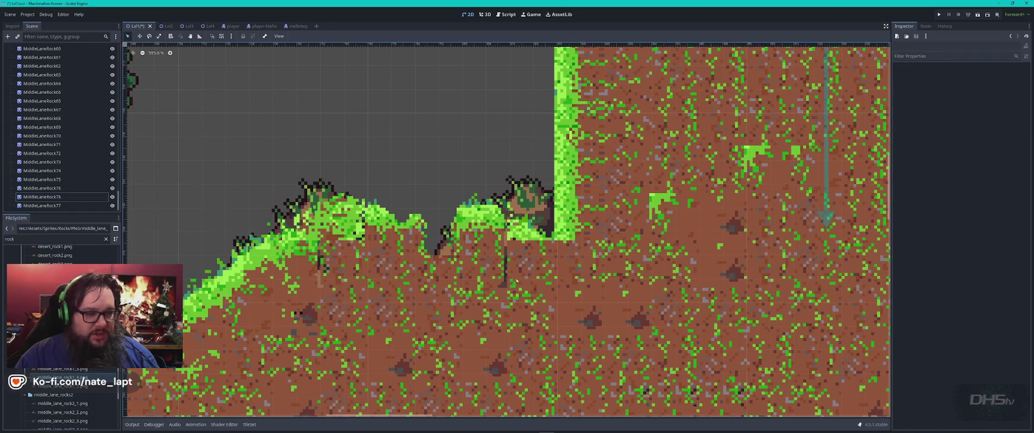
Place a rock on top of the cliff inside the rock group.
{"action": "scroll", "coordinate": [407, 221], "scroll_direction": "down", "scroll_amount": 5}
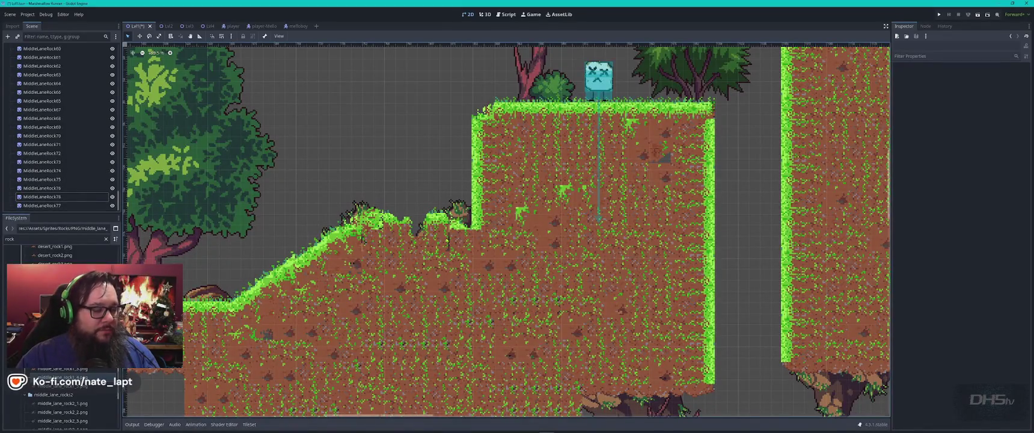
{"action": "left_click_drag", "start_coordinate": [541, 211], "coordinate": [301, 328]}
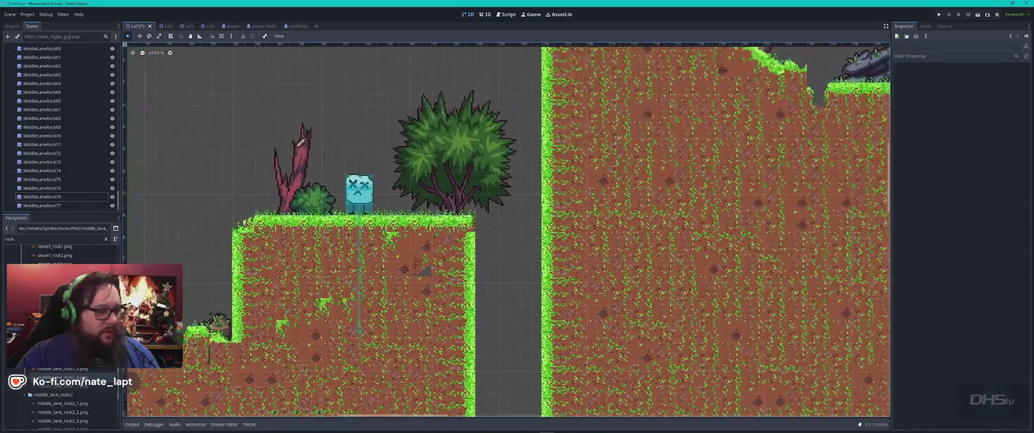
{"action": "mouse_move", "coordinate": [70, 389]}
{"action": "left_mouse_down"}
{"action": "mouse_move", "coordinate": [369, 221]}
{"action": "mouse_move", "coordinate": [406, 212]}
{"action": "left_mouse_up"}
{"action": "left_click_drag", "start_coordinate": [60, 212], "coordinate": [82, 204]}
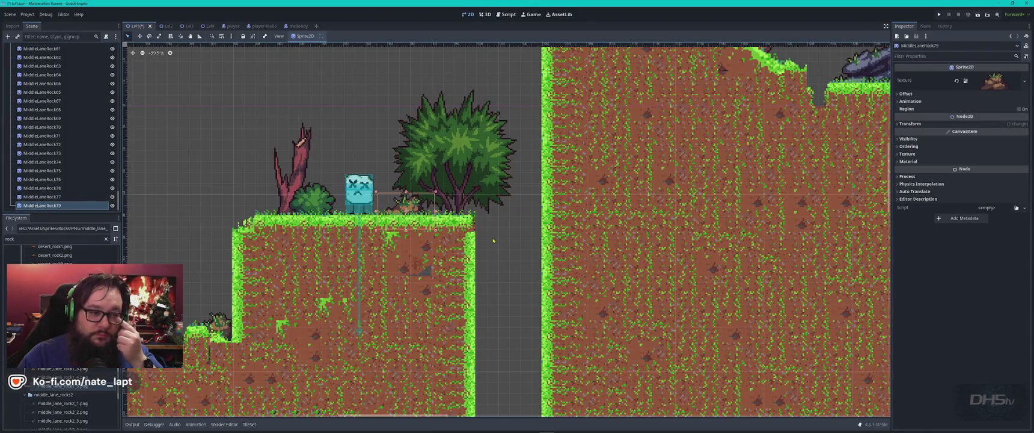
Save the Lvl1 scene and run the game.
{"action": "scroll", "coordinate": [494, 241], "scroll_direction": "down", "scroll_amount": 5}
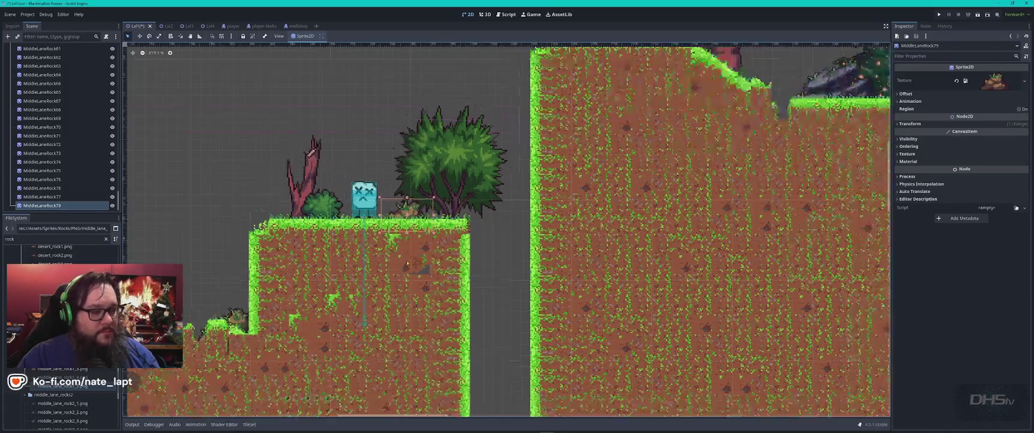
{"action": "key", "text": "ctrl+s"}
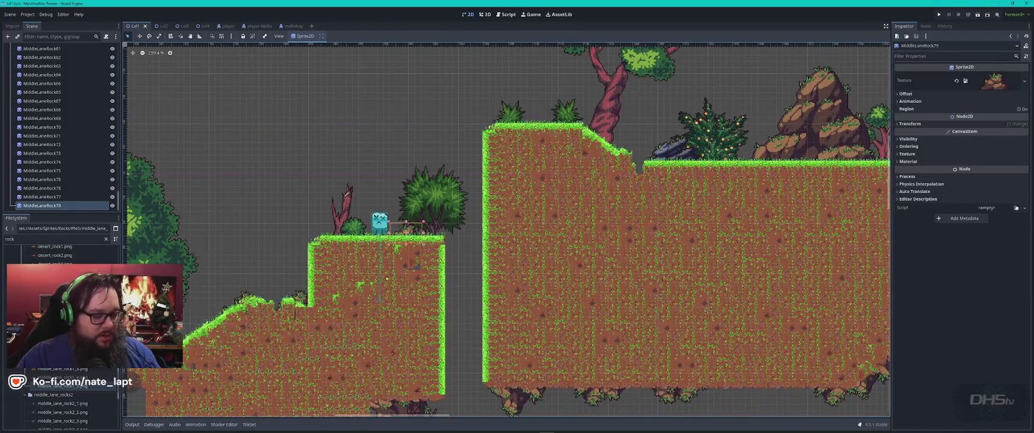
{"action": "key", "text": "F5"}
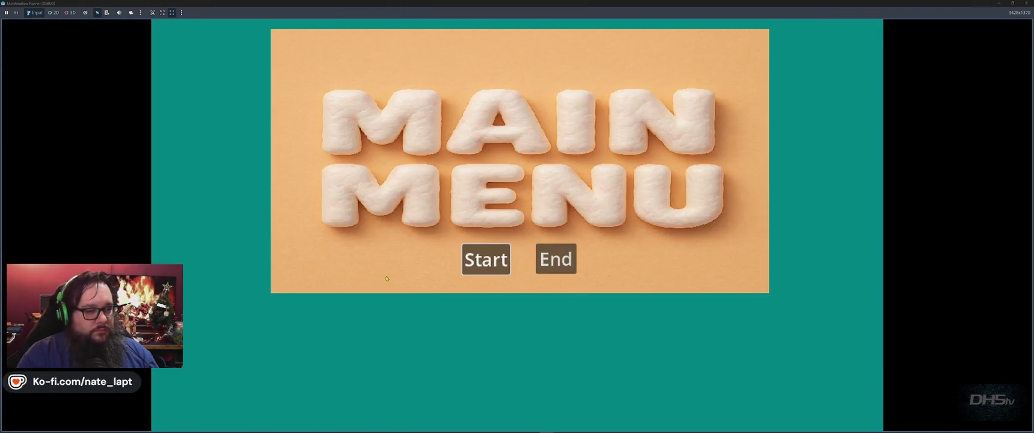
Start from the main menu, jump onto the plateau, and drop down the shaft into the cave.
{"action": "key", "text": "Return"}
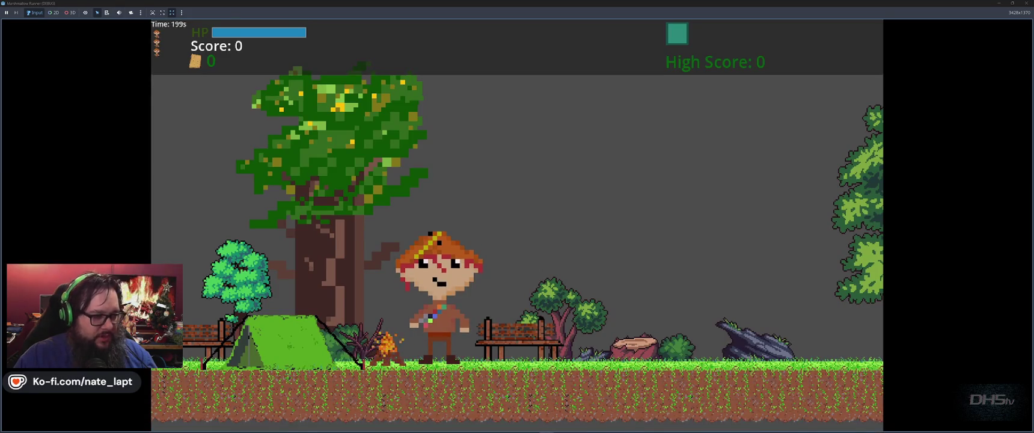
{"action": "key", "text": "Right"}
{"action": "key", "text": "Right"}
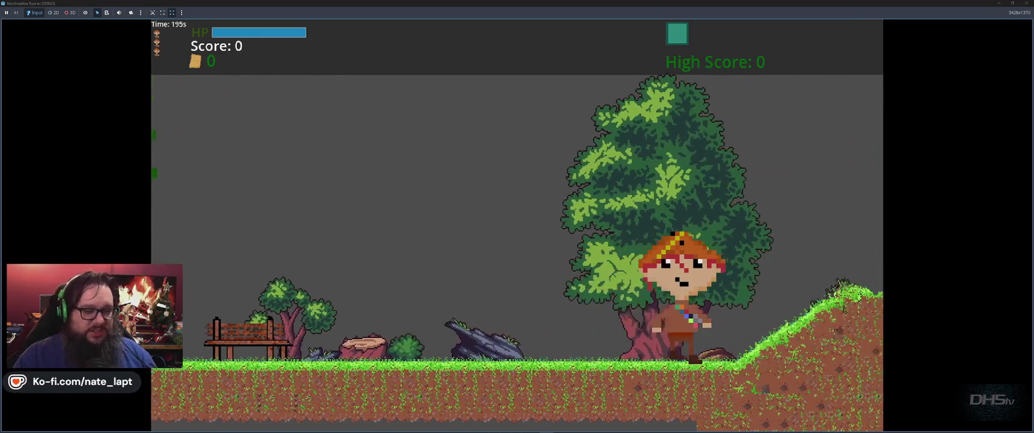
{"action": "key", "text": "Right"}
{"action": "key", "text": "space"}
{"action": "key", "text": "space"}
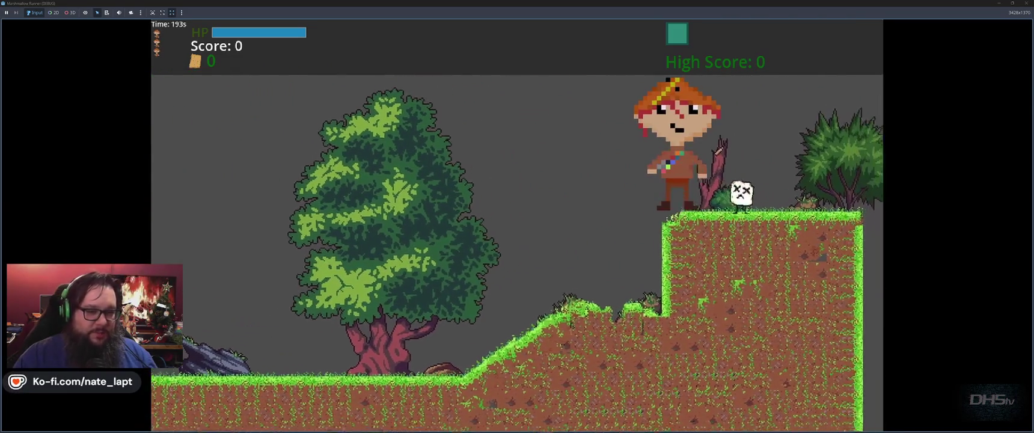
{"action": "key", "text": "space"}
{"action": "key", "text": "Right"}
{"action": "key", "text": "Right"}
{"action": "key", "text": "space"}
{"action": "key", "text": "Right"}
{"action": "key", "text": "Right"}
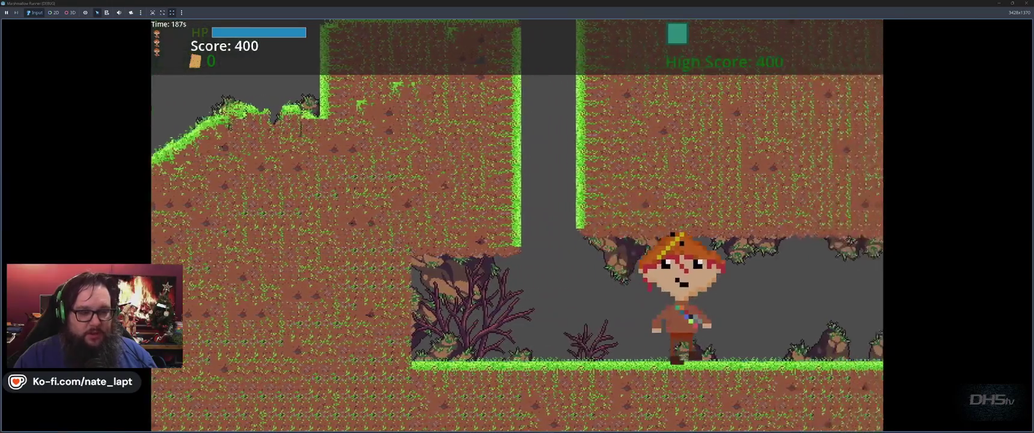
{"action": "key", "text": "Right"}
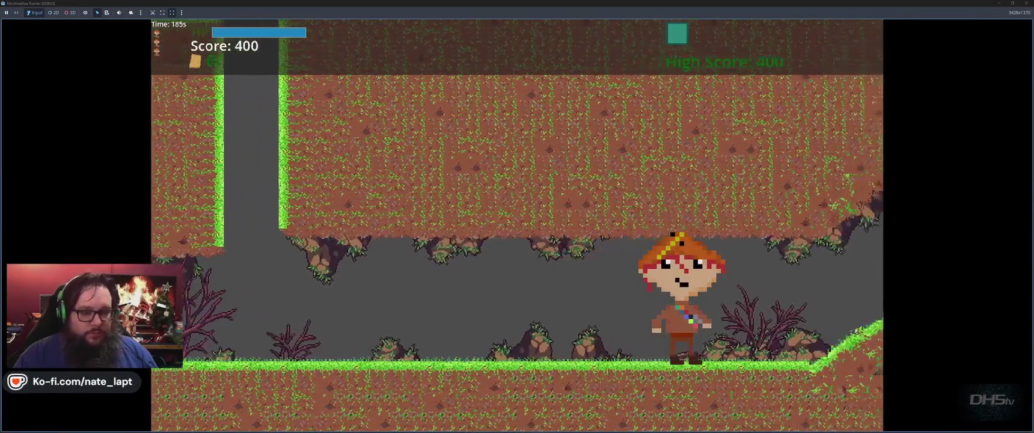
Run up the slope, jump across the grassy floor, then stop the game with F8.
{"action": "key", "text": "Right"}
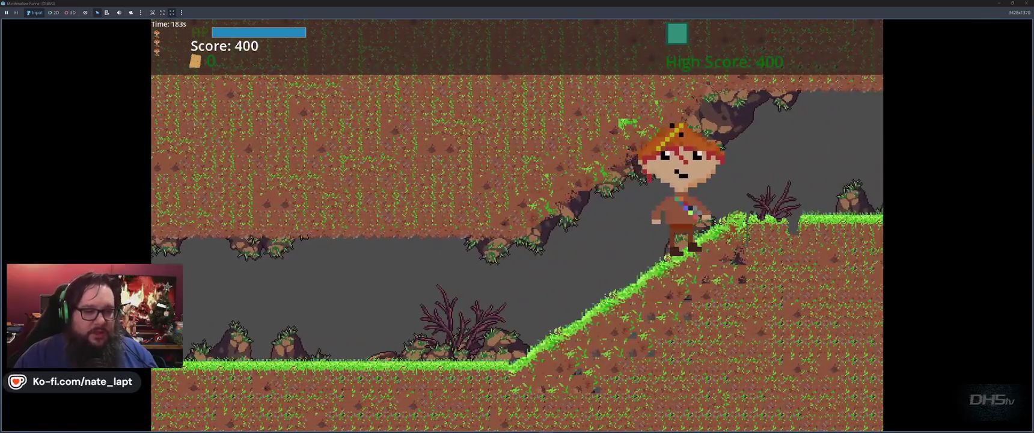
{"action": "key", "text": "space"}
{"action": "key", "text": "Right"}
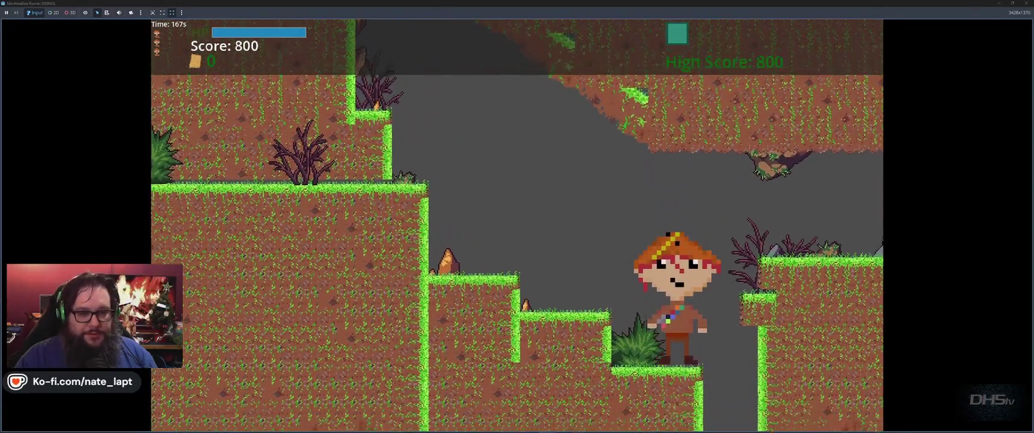
{"action": "key", "text": "space"}
{"action": "key", "text": "space"}
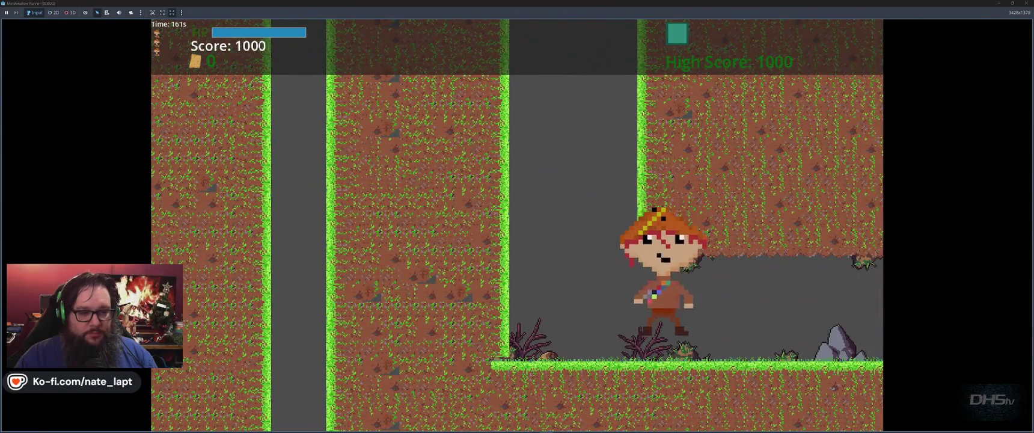
{"action": "key", "text": "space"}
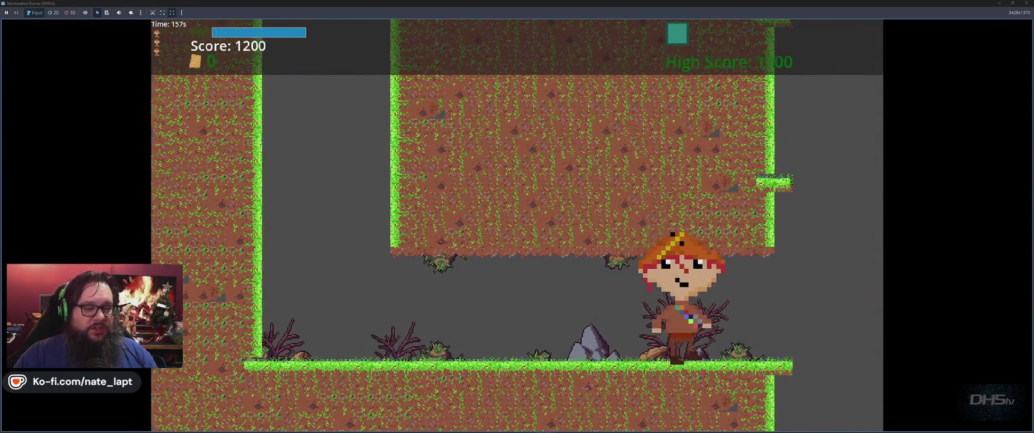
{"action": "key", "text": "space"}
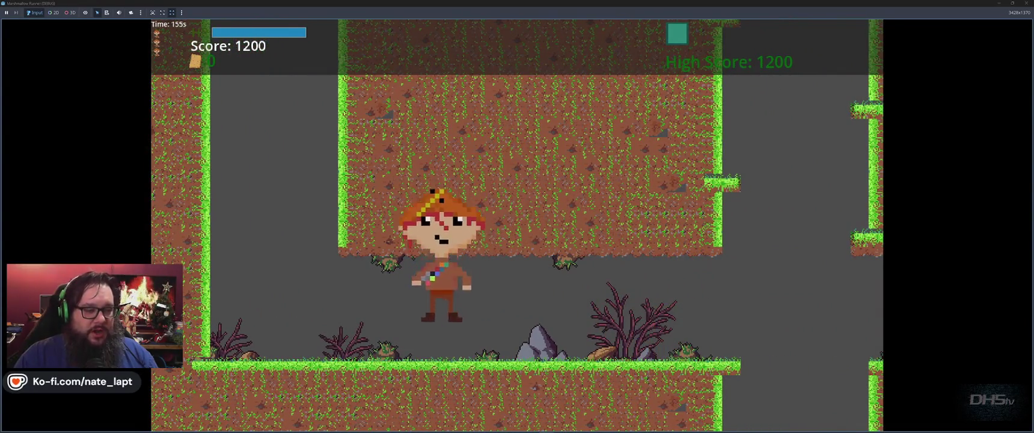
{"action": "key", "text": "space"}
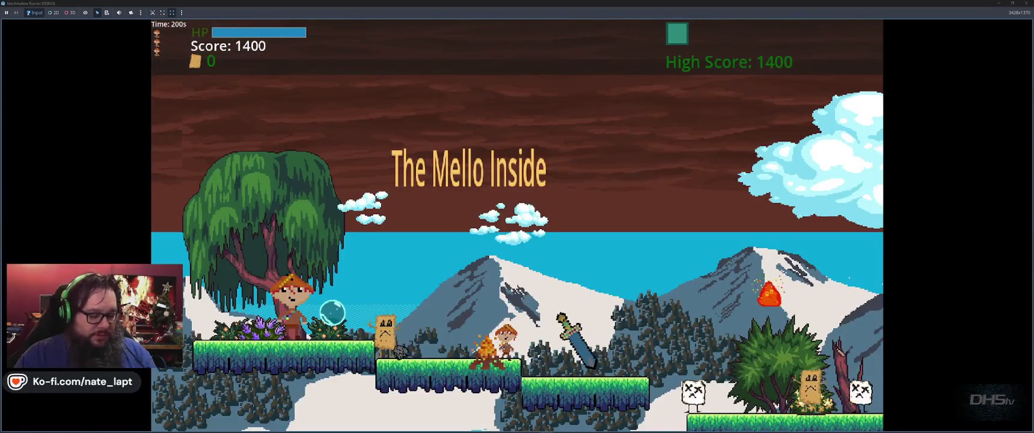
{"action": "key", "text": "F8"}
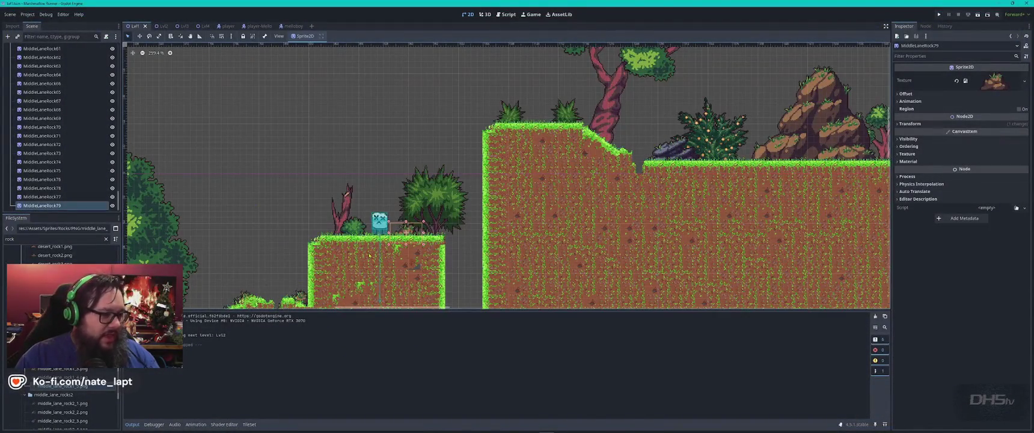
Select the second row of GrassLand terrain tiles and open the TileSet atlas editor.
{"action": "left_click", "coordinate": [369, 256]}
{"action": "scroll", "coordinate": [583, 393], "scroll_direction": "down", "scroll_amount": 3}
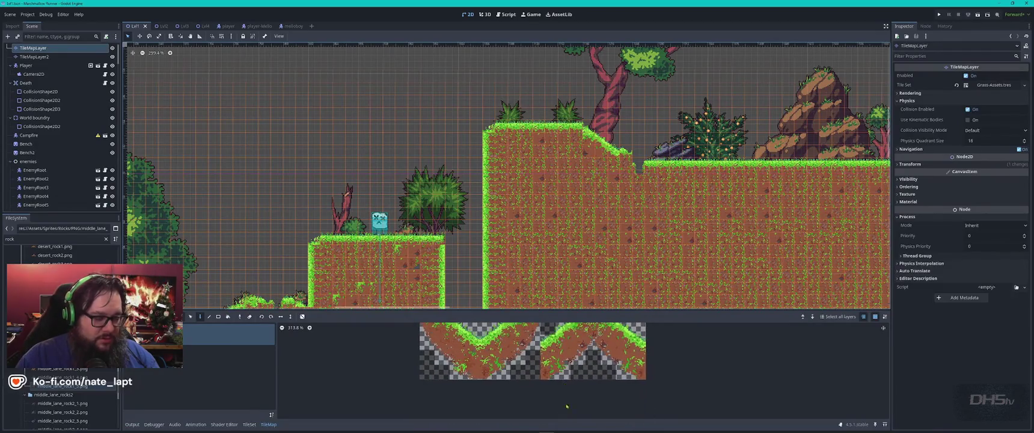
{"action": "scroll", "coordinate": [591, 356], "scroll_direction": "up", "scroll_amount": 3}
{"action": "scroll", "coordinate": [591, 356], "scroll_direction": "up", "scroll_amount": 5}
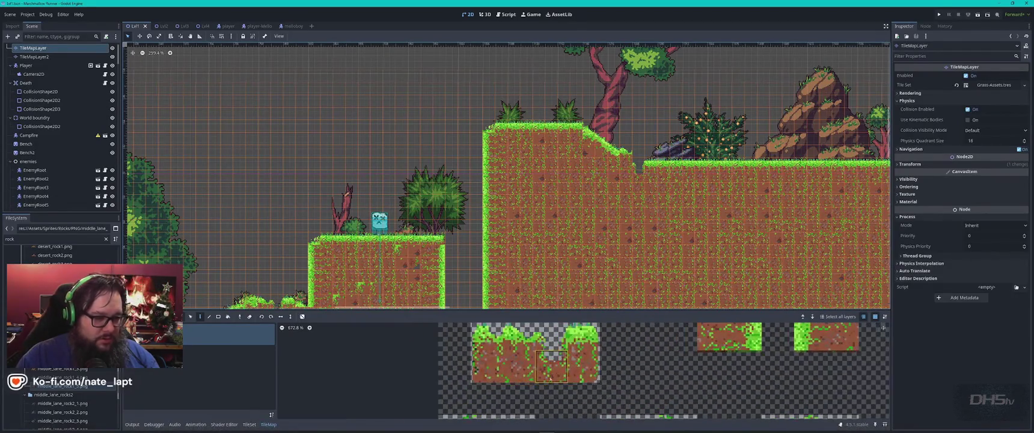
{"action": "left_click_drag", "start_coordinate": [443, 364], "coordinate": [633, 365]}
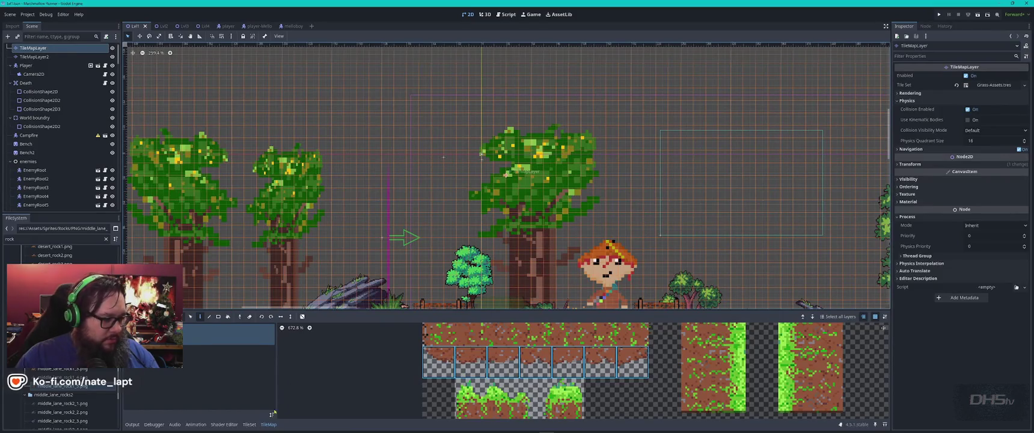
{"action": "left_click", "coordinate": [248, 425]}
{"action": "scroll", "coordinate": [564, 379], "scroll_direction": "up", "scroll_amount": 5}
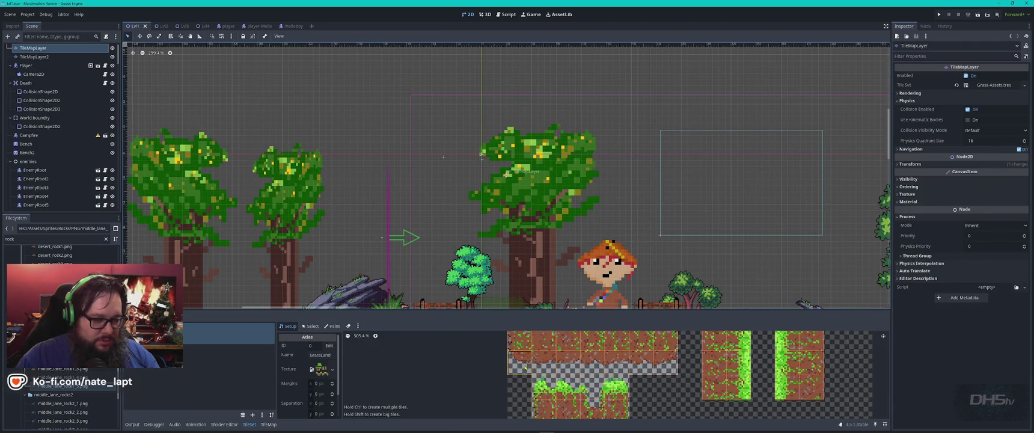
Select the row of brown dirt tiles and add a full-tile Physics Layer 0 collision polygon.
{"action": "scroll", "coordinate": [522, 366], "scroll_direction": "up", "scroll_amount": 3}
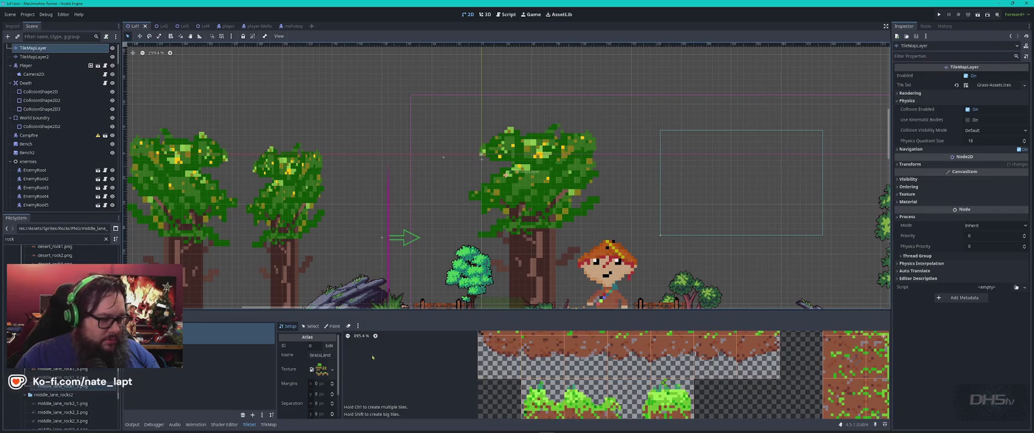
{"action": "left_click", "coordinate": [310, 328]}
{"action": "left_click_drag", "start_coordinate": [499, 355], "coordinate": [754, 365]}
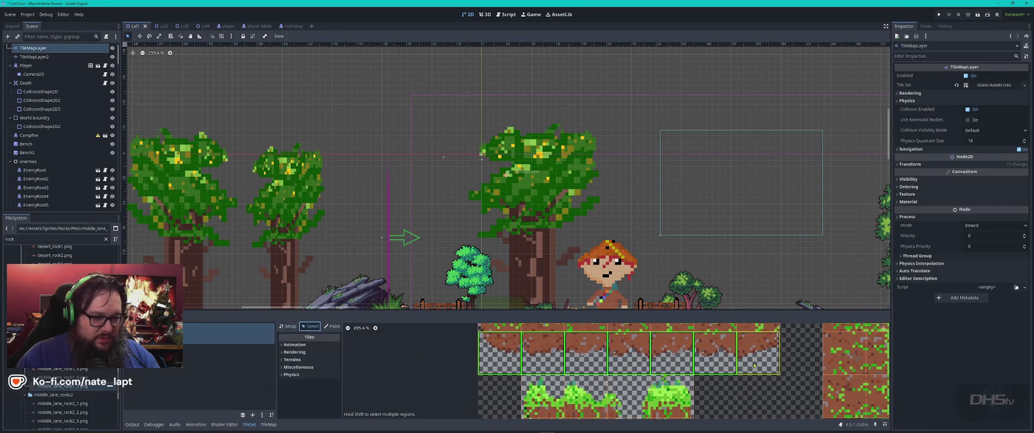
{"action": "left_click", "coordinate": [283, 374]}
{"action": "left_click", "coordinate": [283, 382]}
{"action": "scroll", "coordinate": [313, 379], "scroll_direction": "down", "scroll_amount": 3}
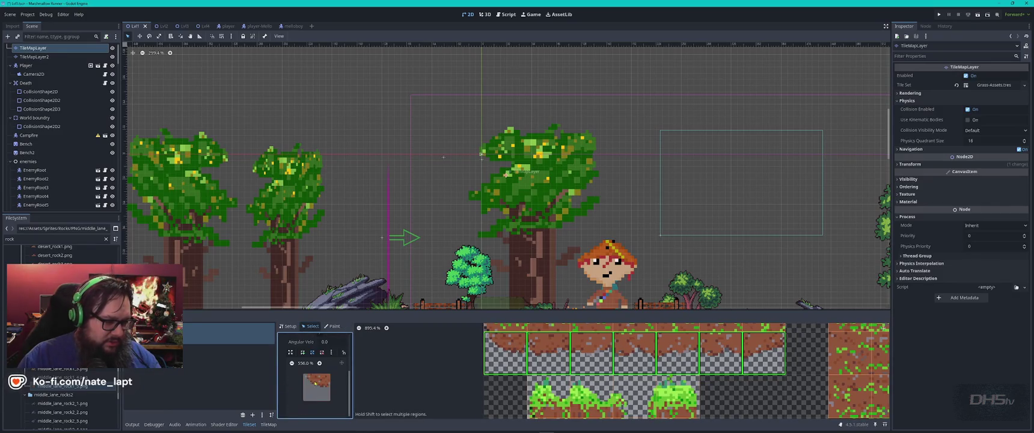
{"action": "key", "text": "f"}
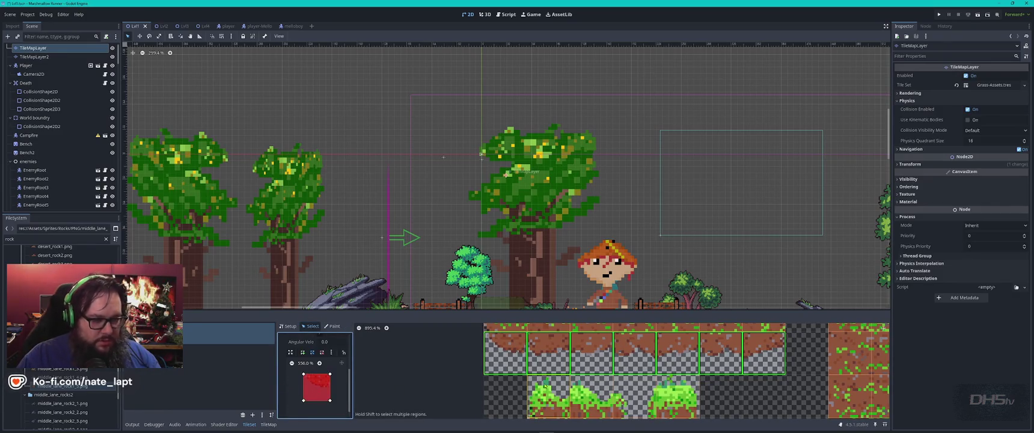
Raise the polygon's bottom corners to leave a thin top band, and enlarge the atlas panel.
{"action": "scroll", "coordinate": [537, 355], "scroll_direction": "up", "scroll_amount": 3}
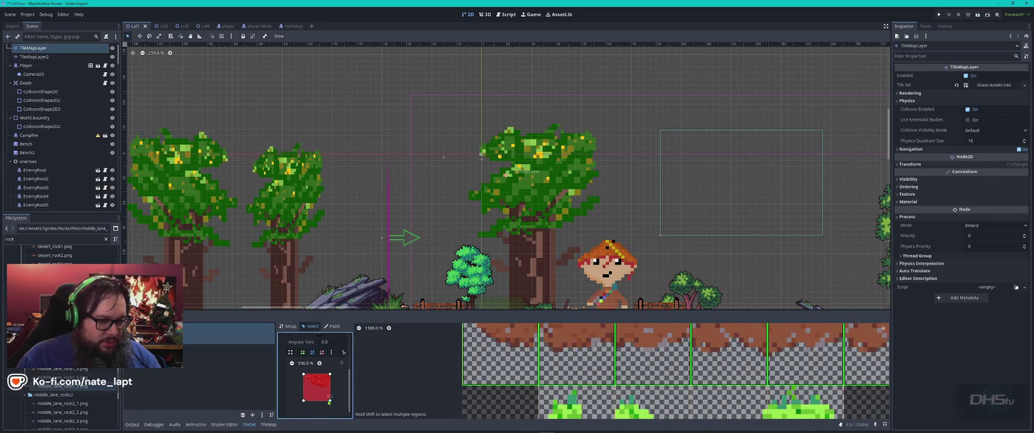
{"action": "scroll", "coordinate": [332, 395], "scroll_direction": "down", "scroll_amount": 1}
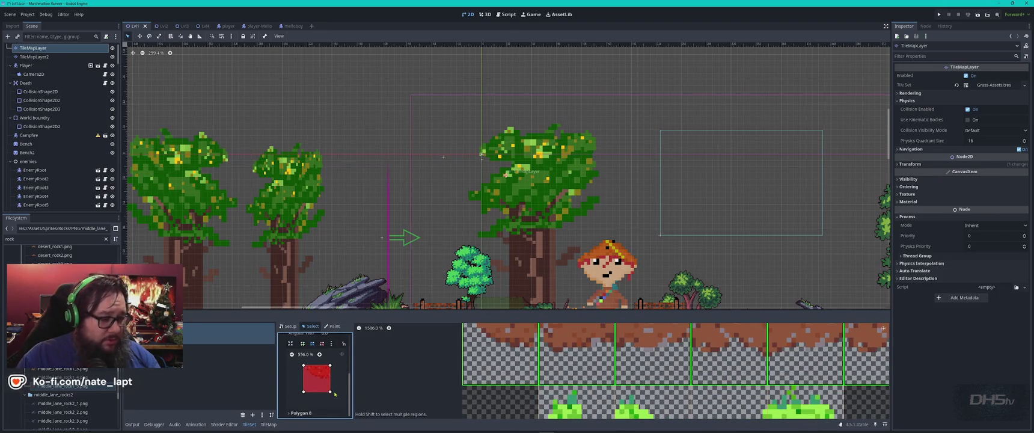
{"action": "left_click", "coordinate": [319, 355]}
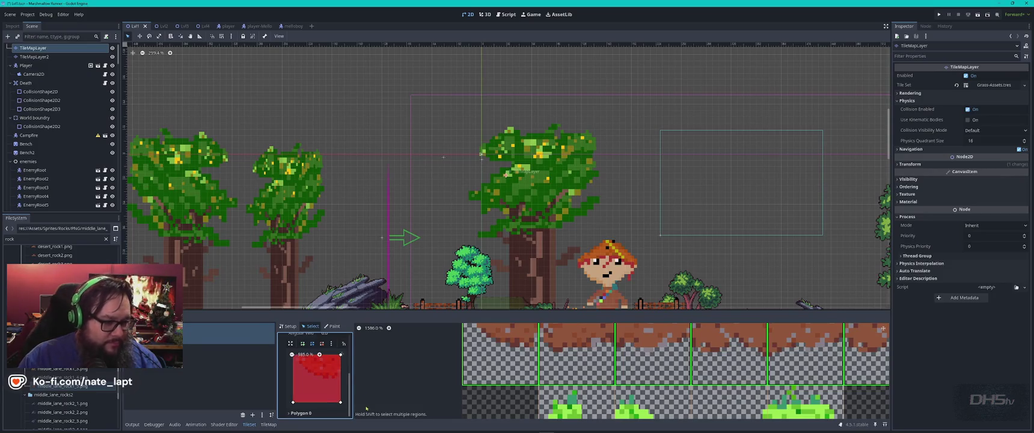
{"action": "left_click_drag", "start_coordinate": [341, 403], "coordinate": [341, 375]}
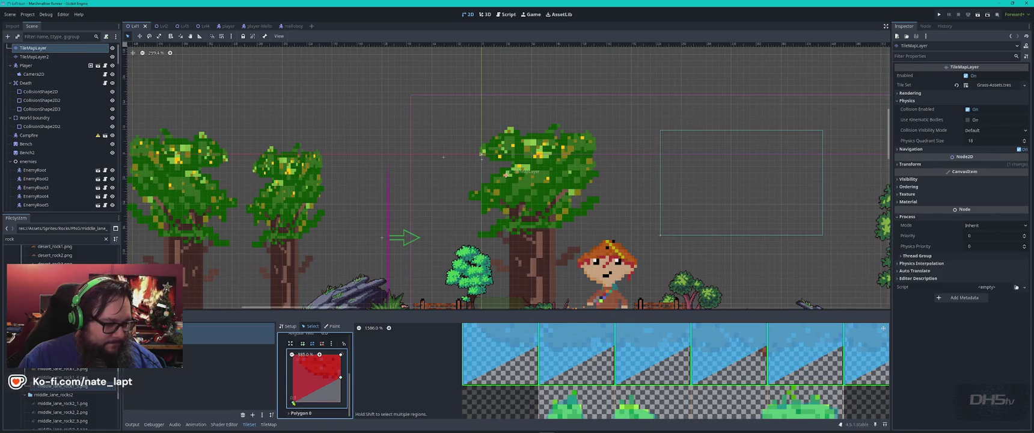
{"action": "left_click_drag", "start_coordinate": [293, 401], "coordinate": [296, 379]}
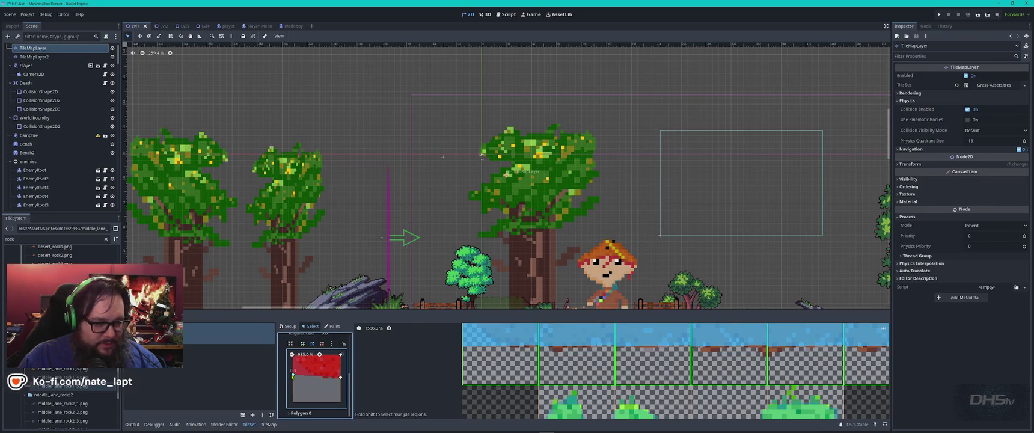
{"action": "scroll", "coordinate": [301, 376], "scroll_direction": "up", "scroll_amount": 1}
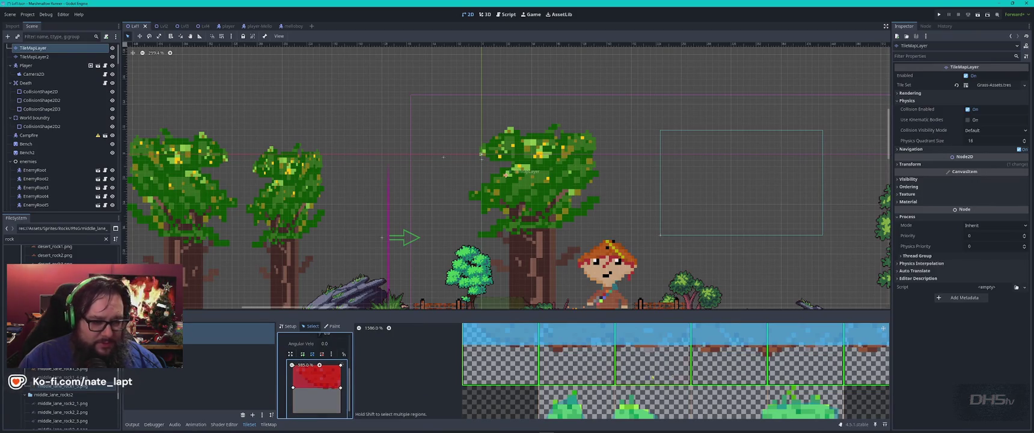
{"action": "scroll", "coordinate": [752, 366], "scroll_direction": "up", "scroll_amount": 2}
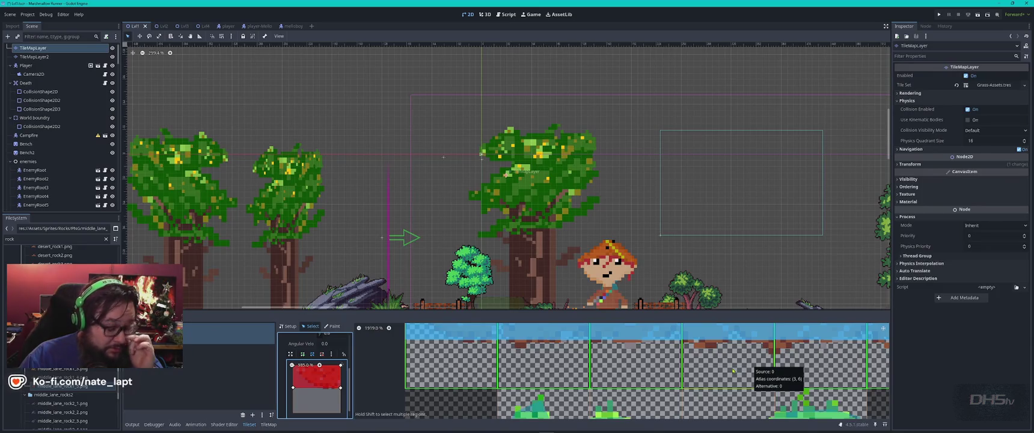
{"action": "scroll", "coordinate": [633, 325], "scroll_direction": "up", "scroll_amount": 1}
{"action": "left_click_drag", "start_coordinate": [643, 310], "coordinate": [626, 66]}
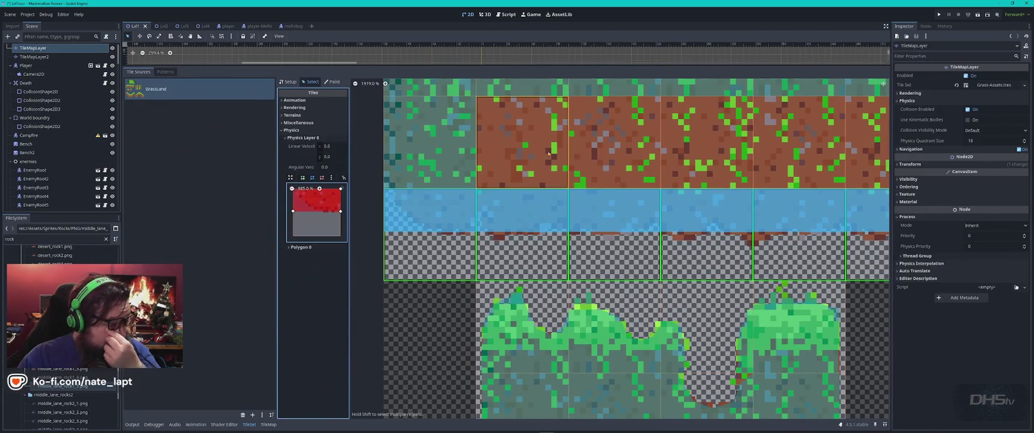
Move tile 0,6's lower-left collision vertex to follow the tile's curve.
{"action": "scroll", "coordinate": [554, 153], "scroll_direction": "left", "scroll_amount": 2}
{"action": "left_click", "coordinate": [448, 290]}
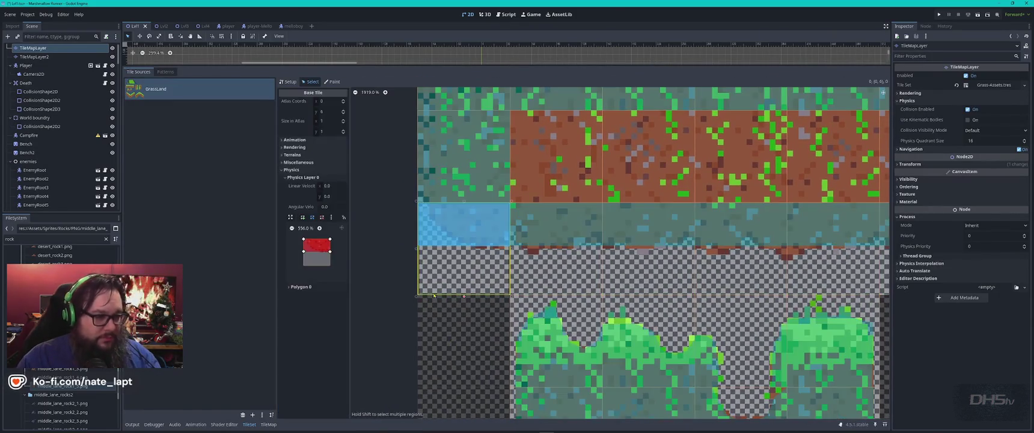
{"action": "left_click", "coordinate": [304, 252]}
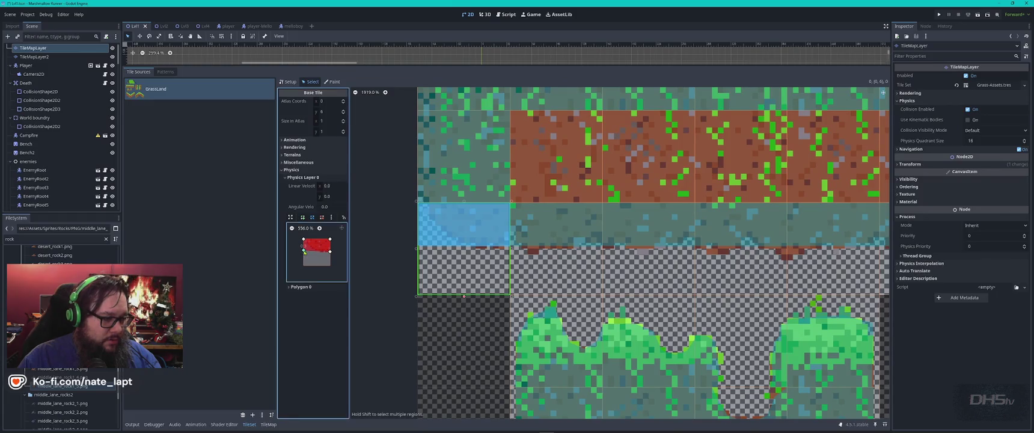
{"action": "left_click_drag", "start_coordinate": [309, 248], "coordinate": [317, 252]}
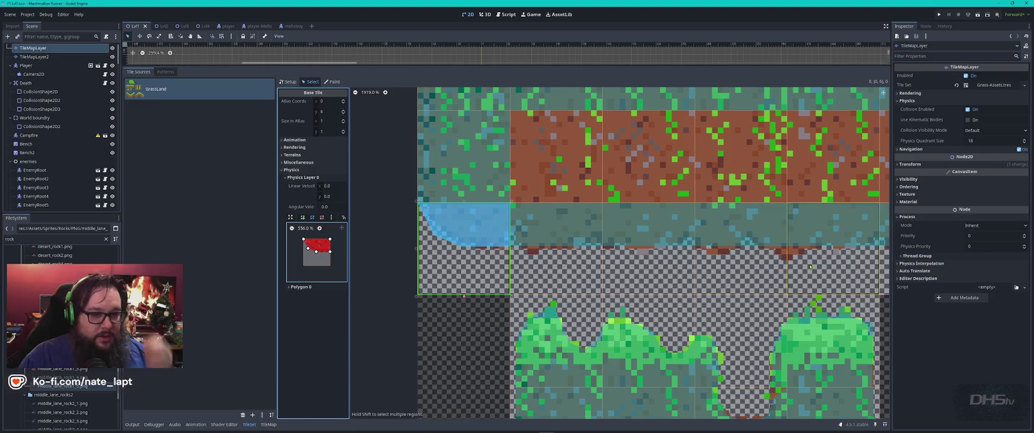
Slope the bottom of tile 6,6's collision polygon, then run the game.
{"action": "left_click_drag", "start_coordinate": [452, 257], "coordinate": [410, 235]}
{"action": "left_click", "coordinate": [567, 196]}
{"action": "left_click", "coordinate": [624, 218]}
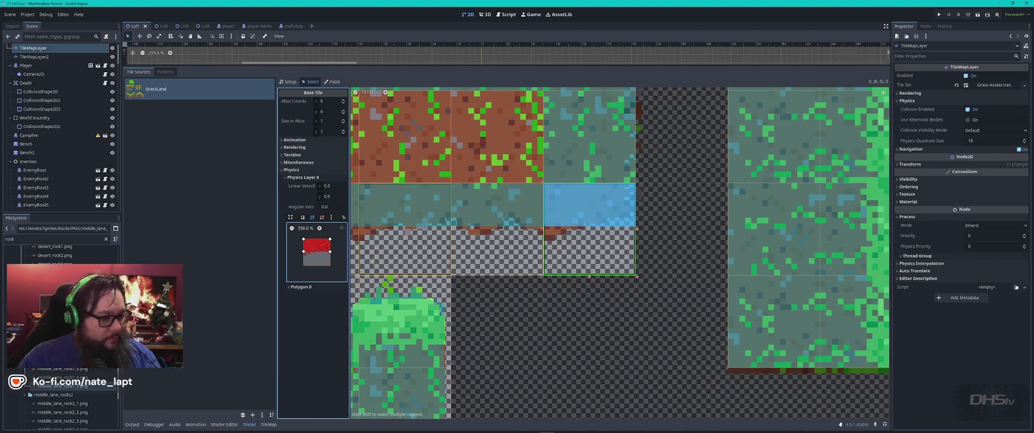
{"action": "left_click_drag", "start_coordinate": [330, 251], "coordinate": [319, 251]}
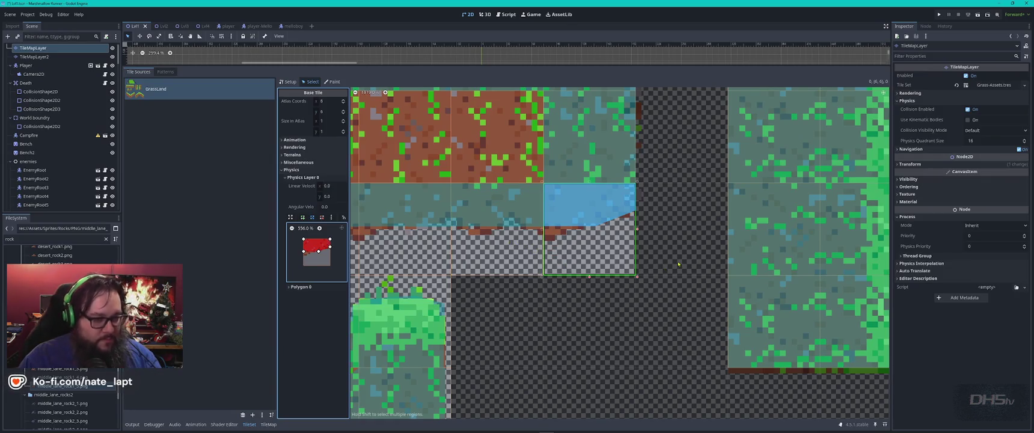
{"action": "key", "text": "F5"}
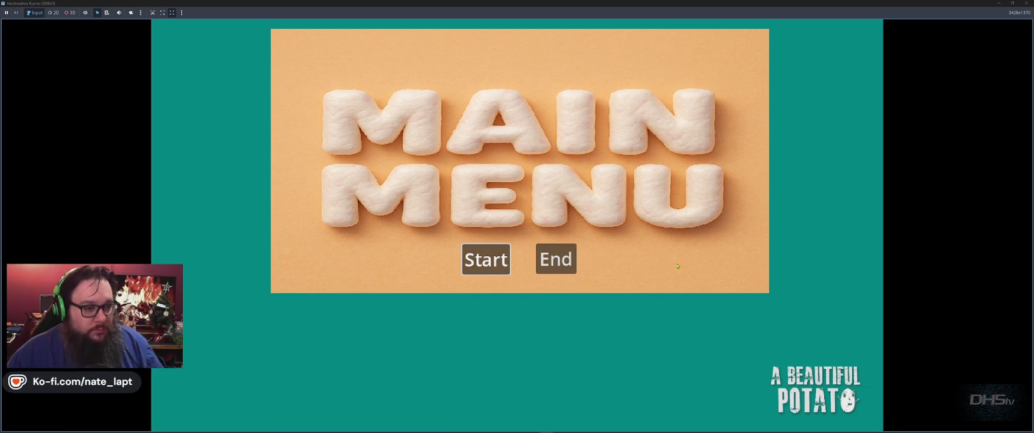
Start the level from the main menu so the 200s timer begins.
{"action": "key", "text": "Return"}
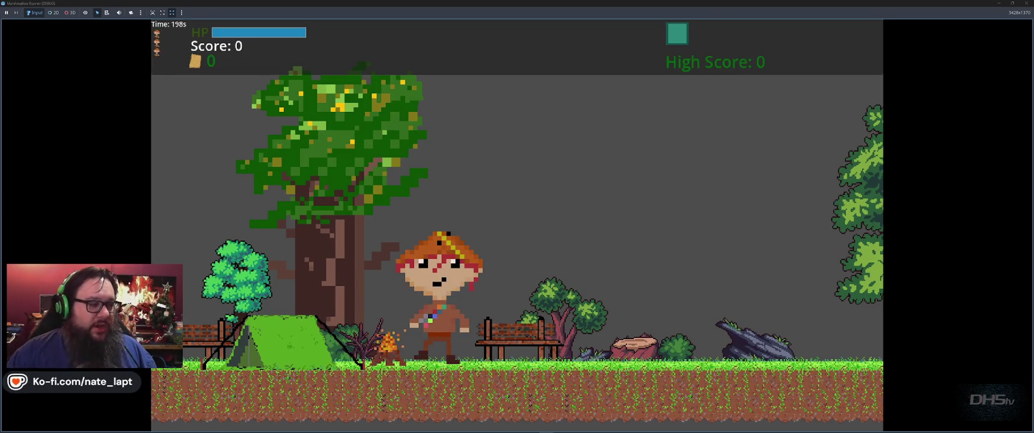
Walk up the grassy slope, jump to the higher ledge, and stomp the first marshmallow enemy.
{"action": "key", "text": "Right"}
{"action": "key", "text": "Right"}
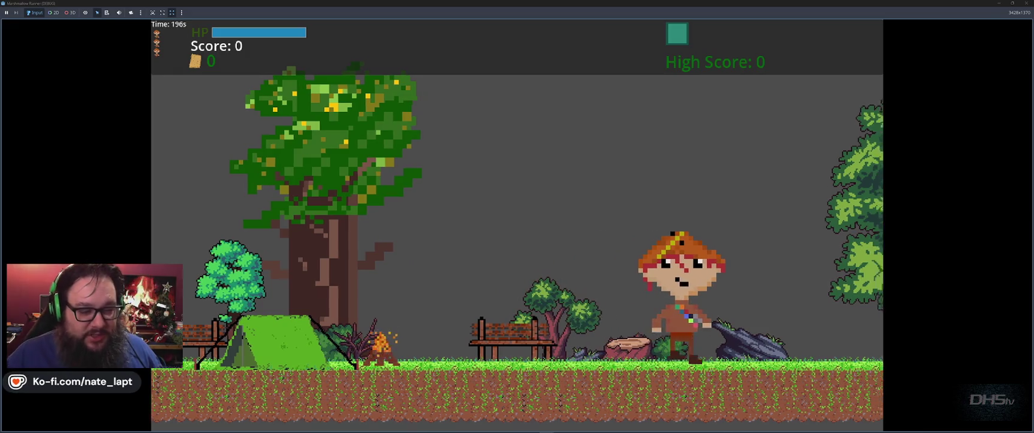
{"action": "key", "text": "Right"}
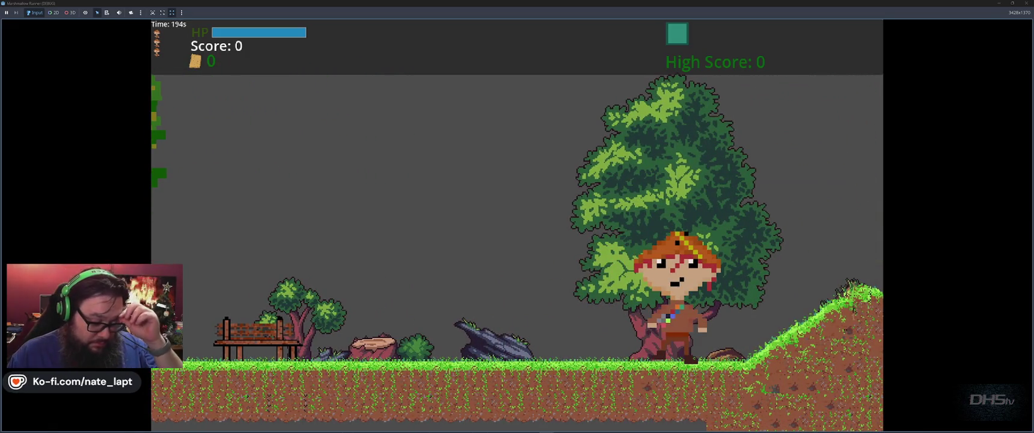
{"action": "key", "text": "Right"}
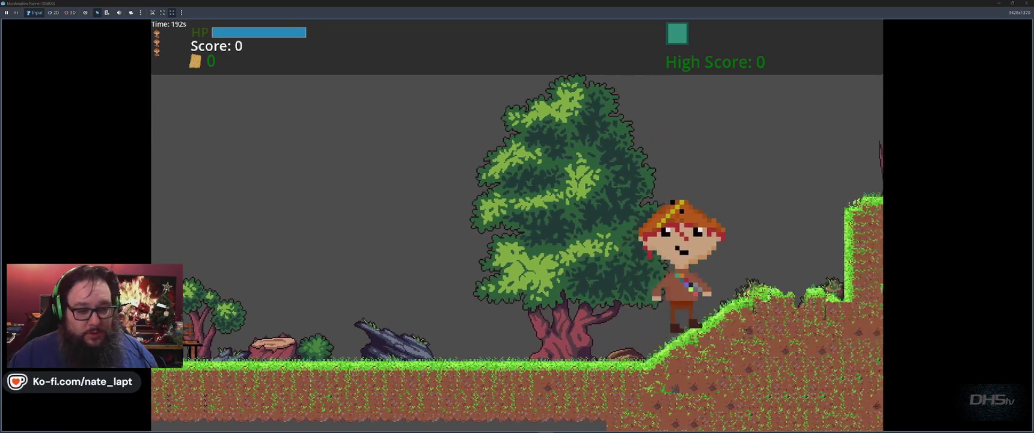
{"action": "key", "text": "Right"}
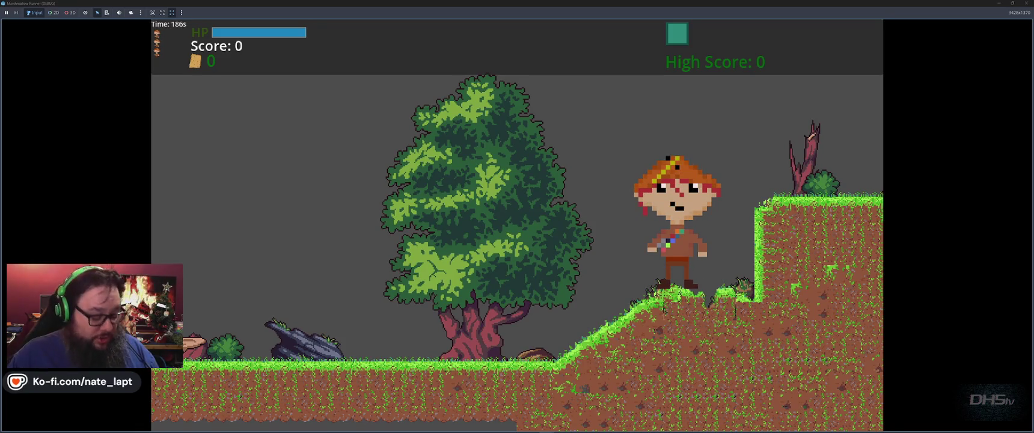
{"action": "key", "text": "Right"}
{"action": "key", "text": "space"}
{"action": "key", "text": "Right"}
{"action": "key", "text": "space"}
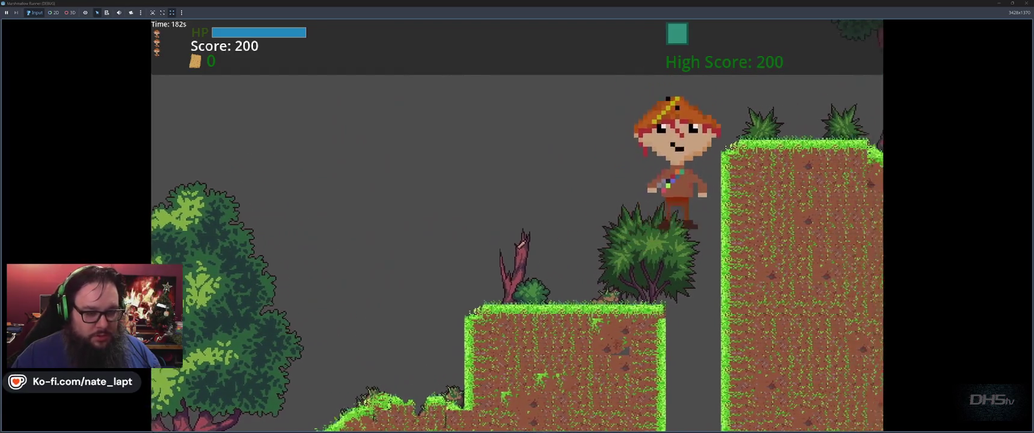
Cross the lower cave, stomping marshmallow enemies and running up the slope to the ledge.
{"action": "key", "text": "Right"}
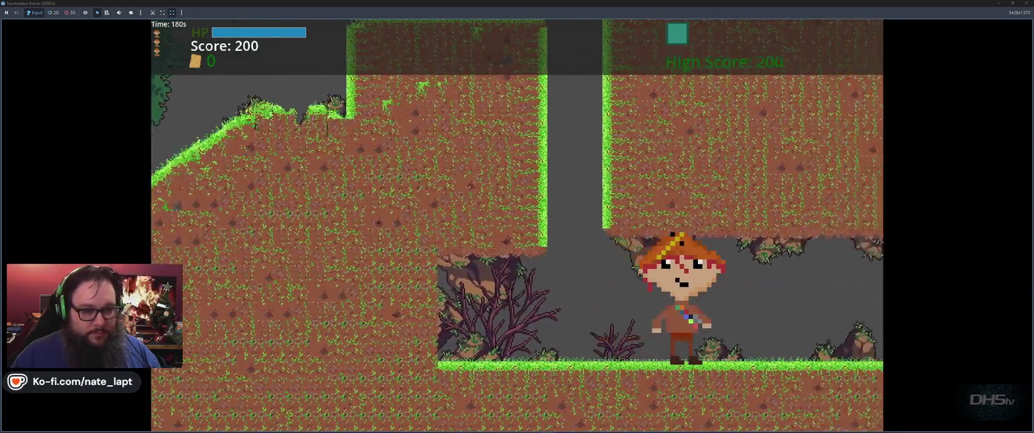
{"action": "key", "text": "Right"}
{"action": "key", "text": "space"}
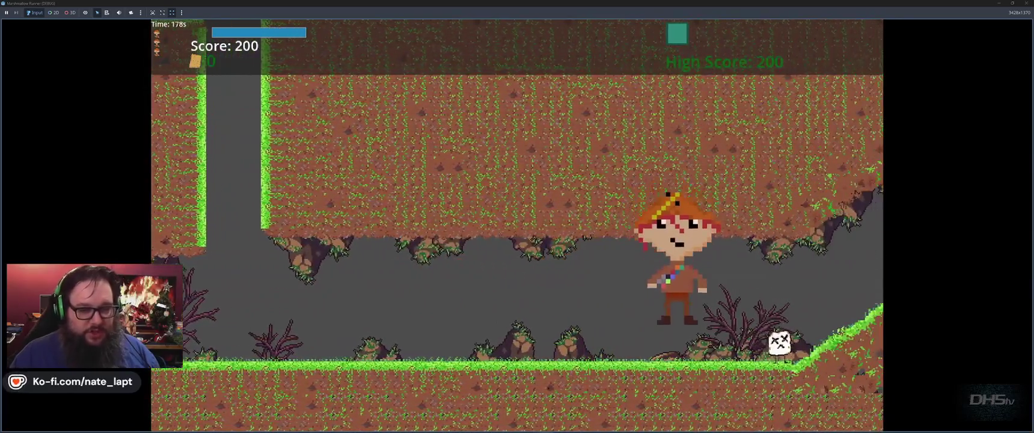
{"action": "key", "text": "Right"}
{"action": "key", "text": "space"}
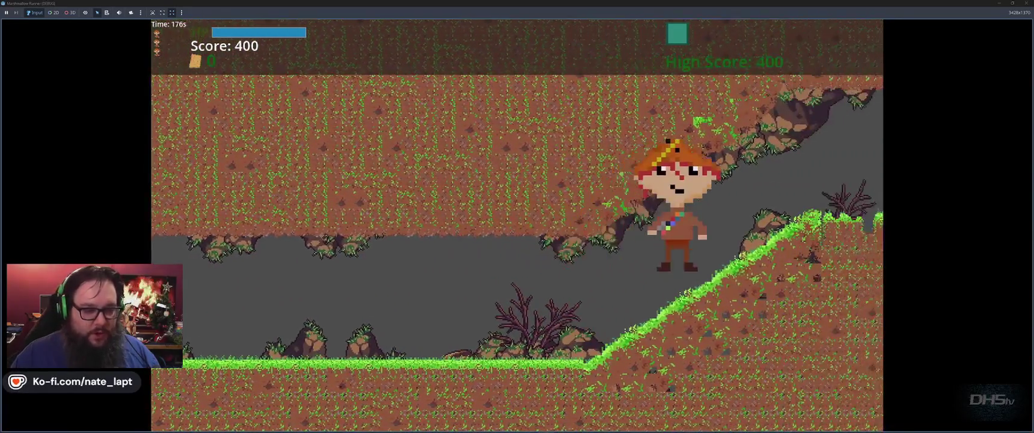
{"action": "key", "text": "Right"}
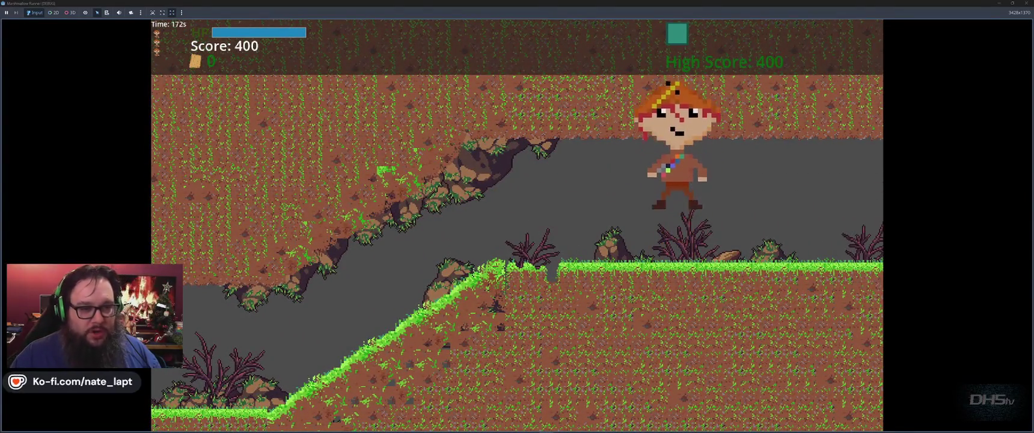
{"action": "key", "text": "Right"}
{"action": "key", "text": "space"}
{"action": "key", "text": "Right"}
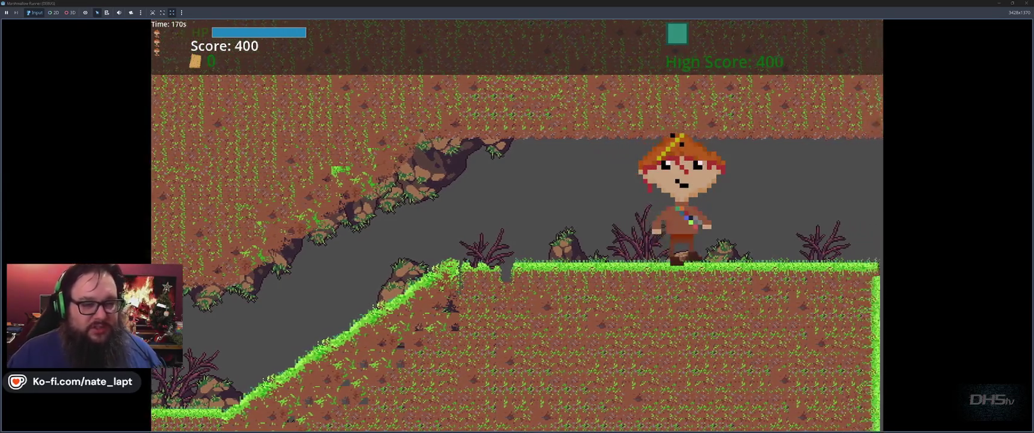
{"action": "key", "text": "space"}
{"action": "key", "text": "Right"}
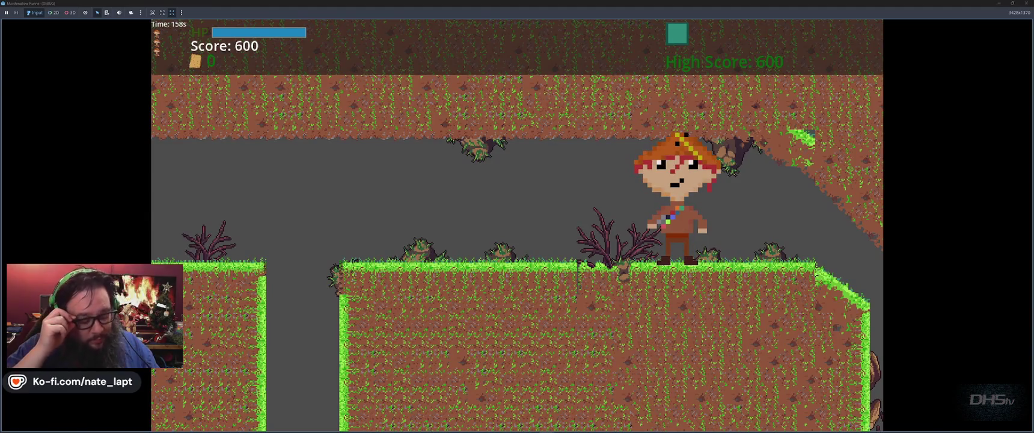
Run down the slopes into the deep shaft and reach the end of the level.
{"action": "key", "text": "Right"}
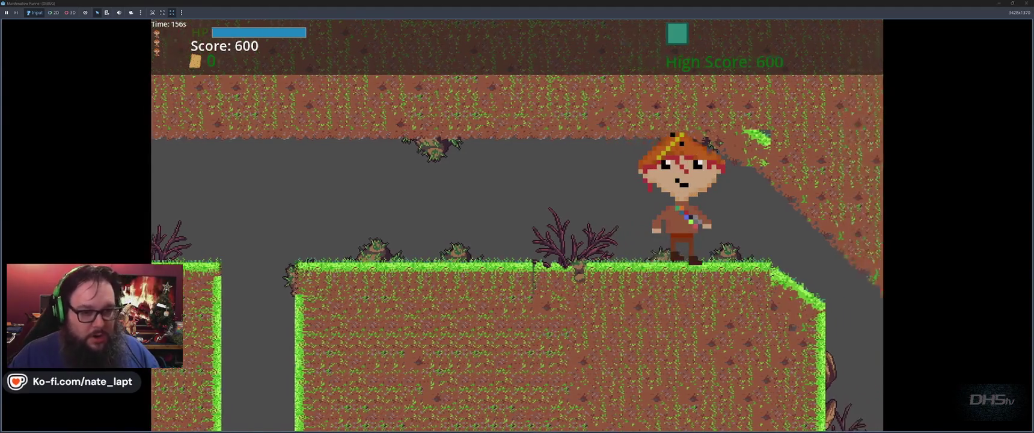
{"action": "key", "text": "Right"}
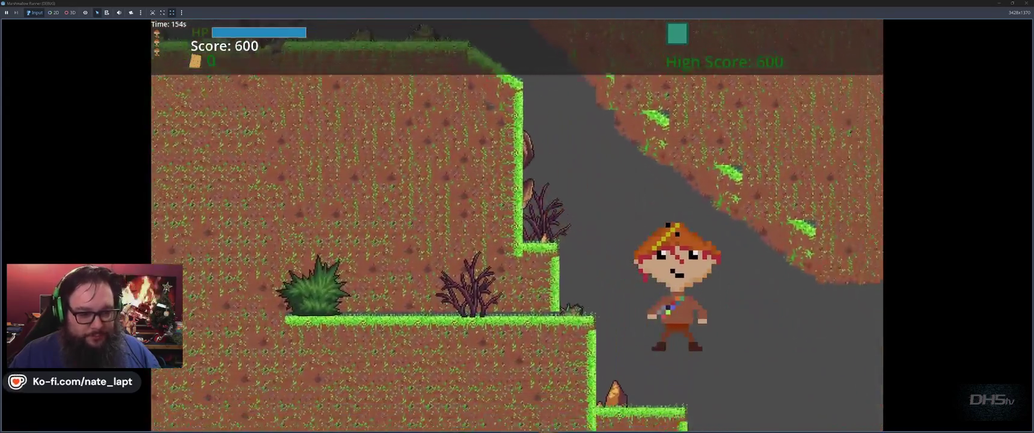
{"action": "key", "text": "Right"}
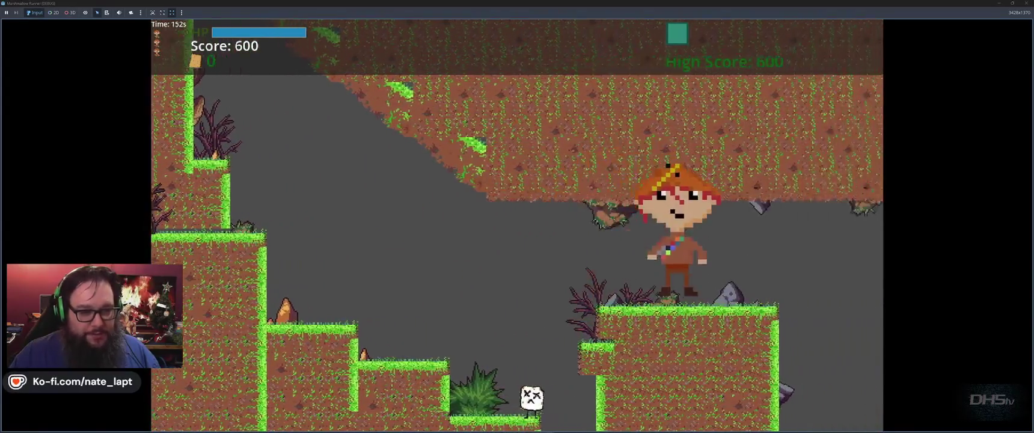
{"action": "key", "text": "Right"}
{"action": "key", "text": "Right"}
{"action": "key", "text": "Left"}
{"action": "key", "text": "Left"}
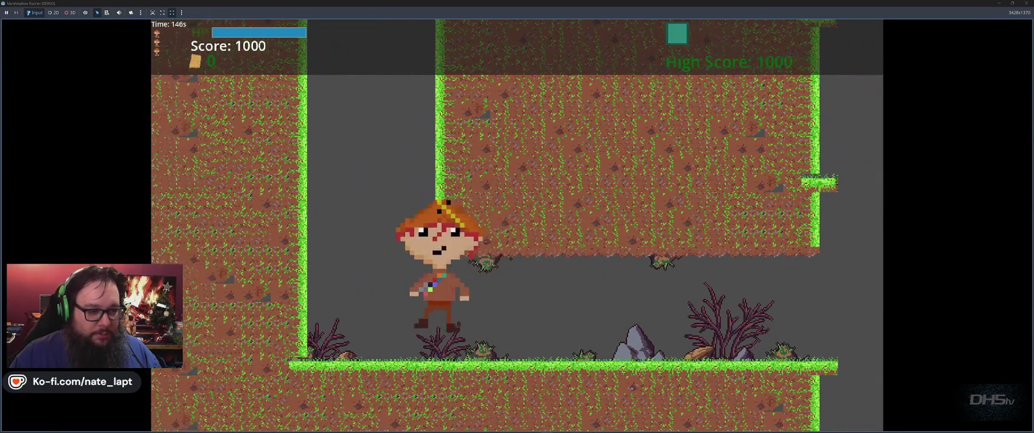
{"action": "key", "text": "Right"}
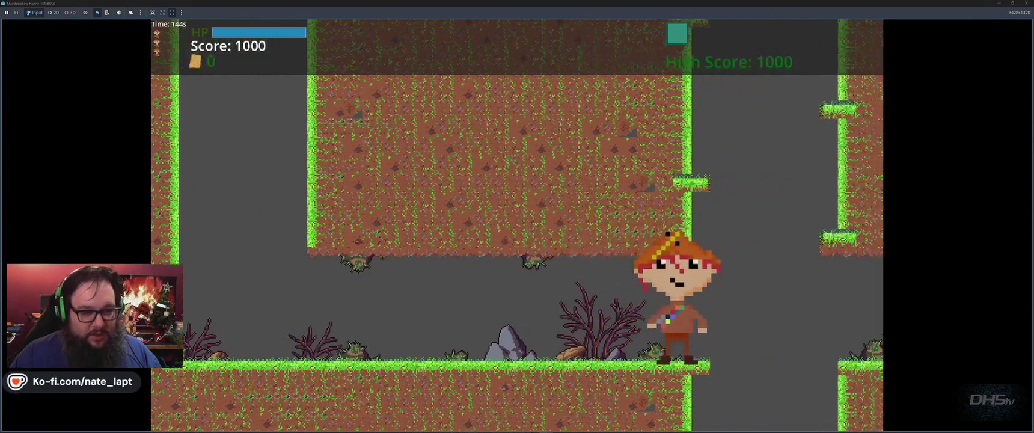
{"action": "key", "text": "space"}
{"action": "key", "text": "Right"}
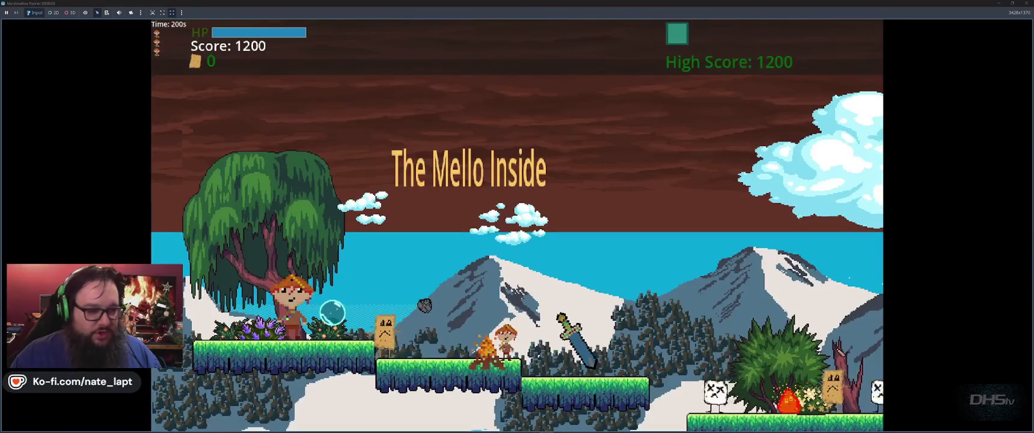
Grab the bubble power-up and sword, then run right through the fire enemies.
{"action": "key", "text": "Right"}
{"action": "key", "text": "space"}
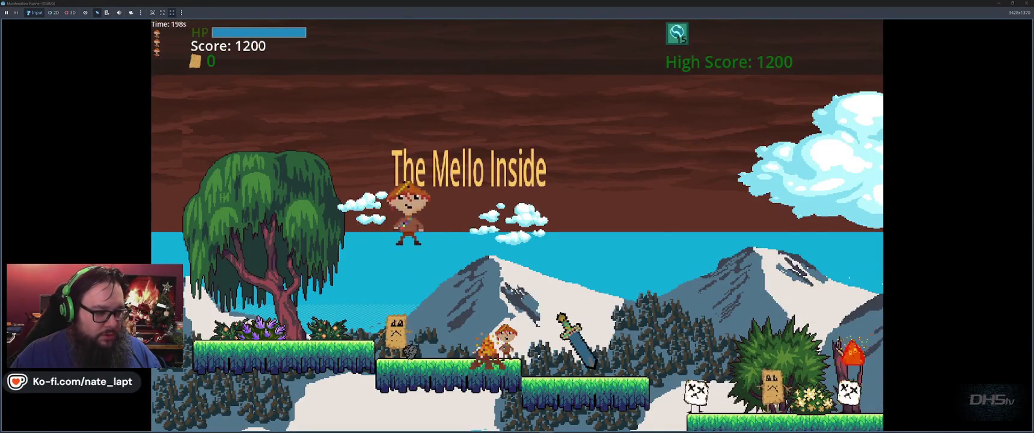
{"action": "key", "text": "Right"}
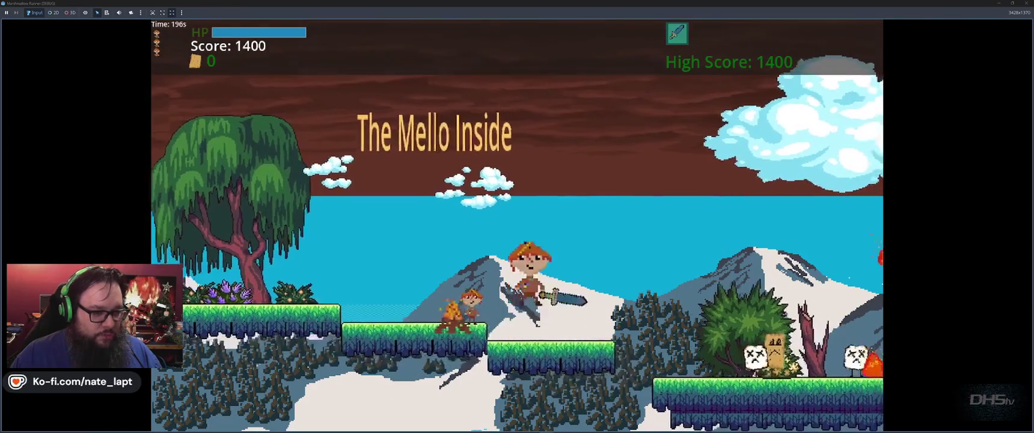
{"action": "key", "text": "Right"}
{"action": "key", "text": "space"}
{"action": "key", "text": "Right"}
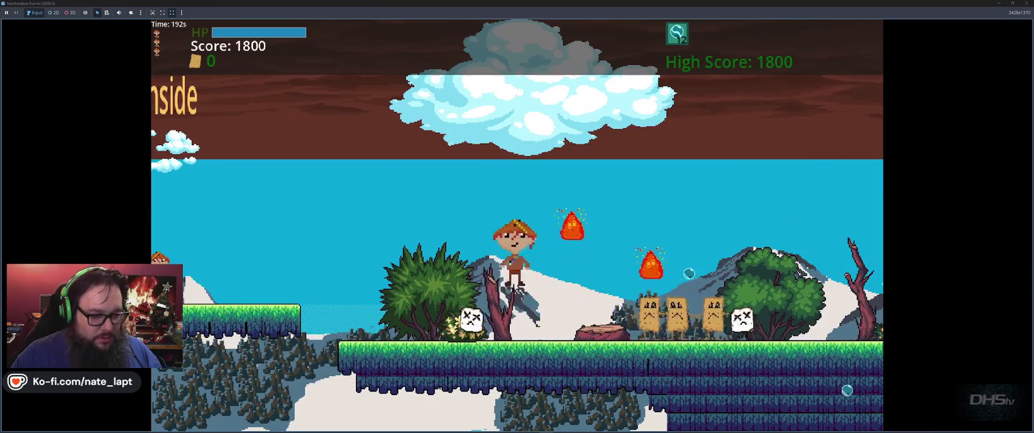
{"action": "key", "text": "Right"}
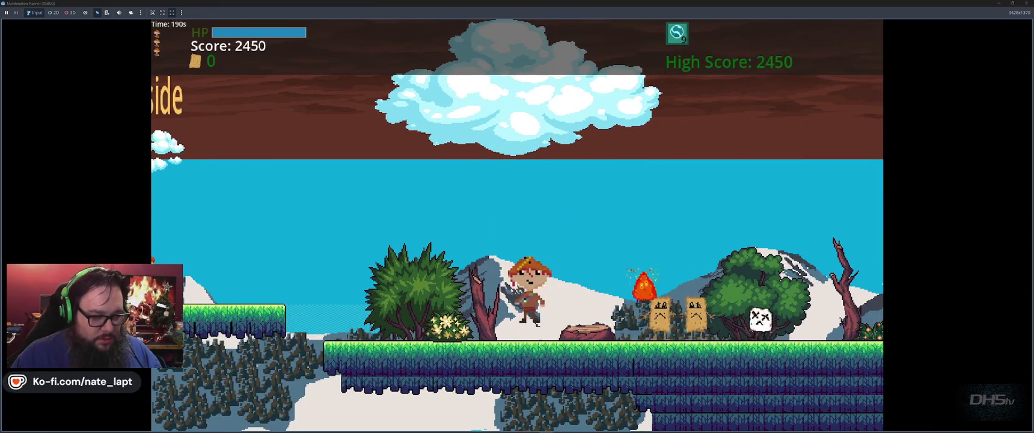
Switch to the sword, climb the raised hill and slash the marshmallow.
{"action": "key", "text": "Right"}
{"action": "key", "text": "Left"}
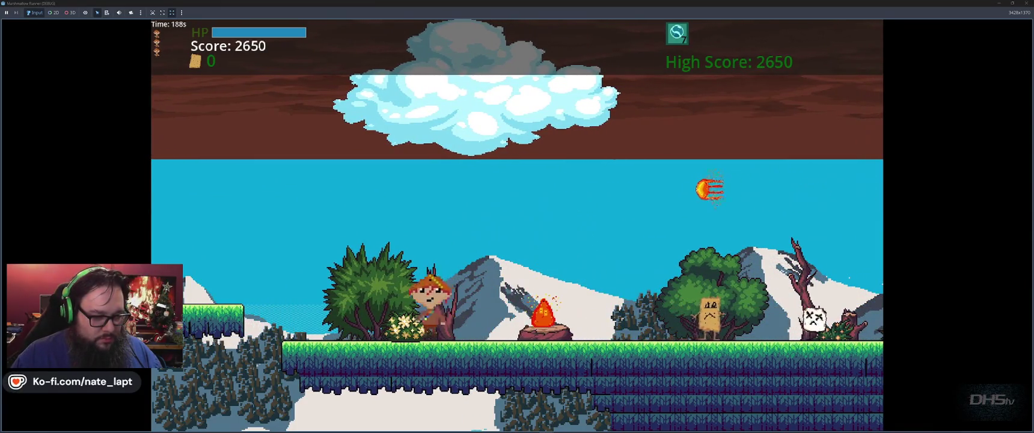
{"action": "key", "text": "Right"}
{"action": "key", "text": "space"}
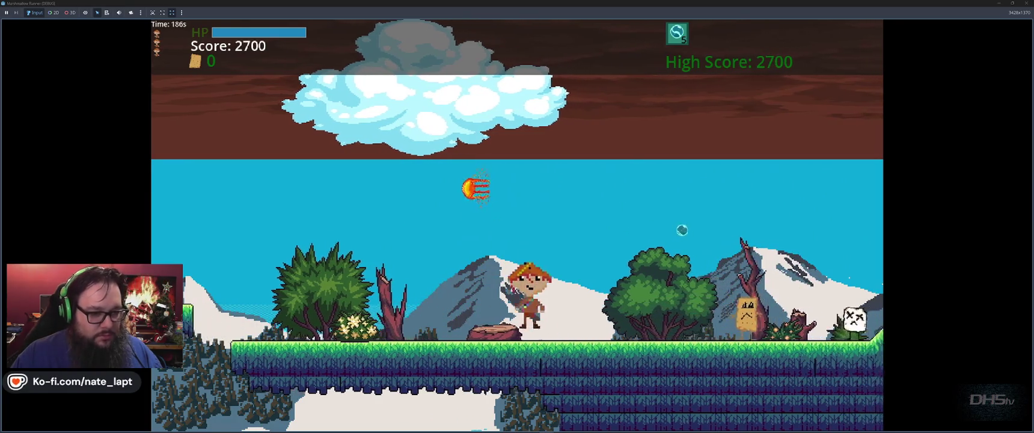
{"action": "key", "text": "x"}
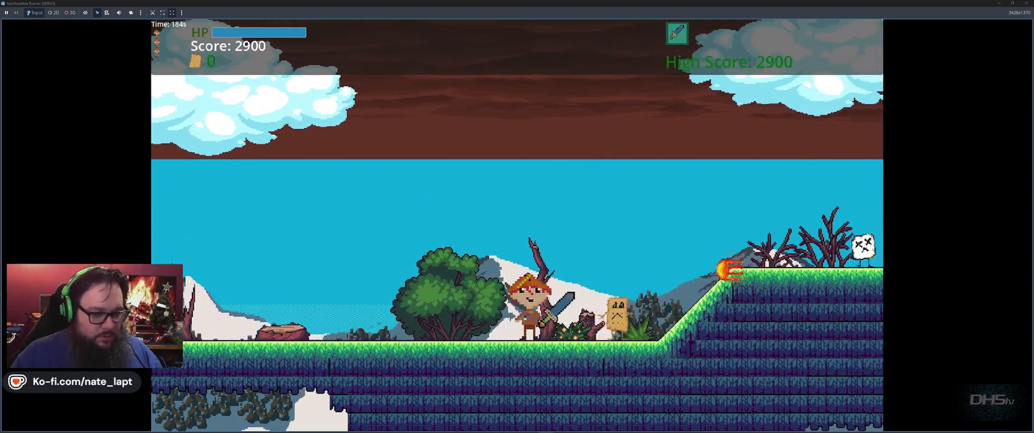
{"action": "key", "text": "space"}
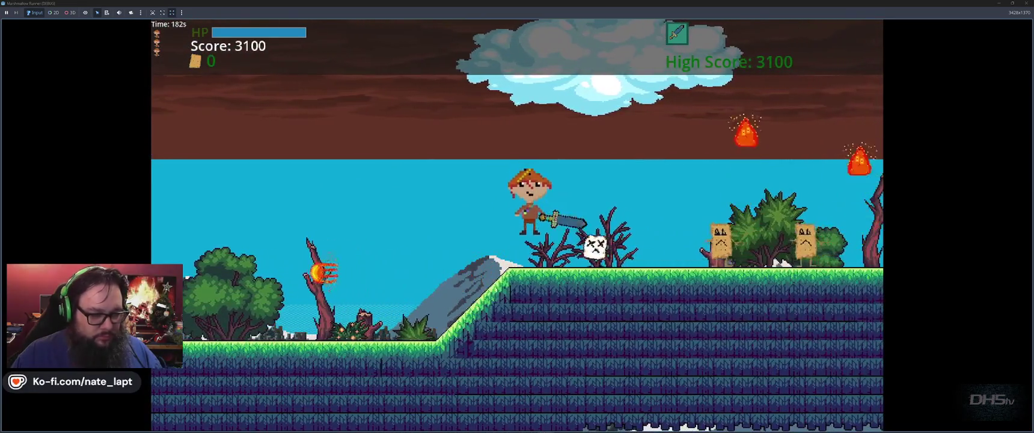
{"action": "key", "text": "space"}
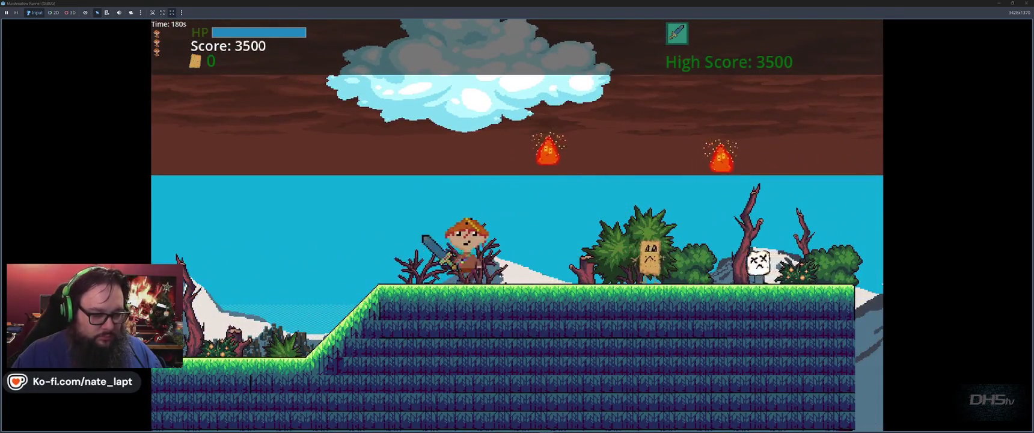
{"action": "key", "text": "x"}
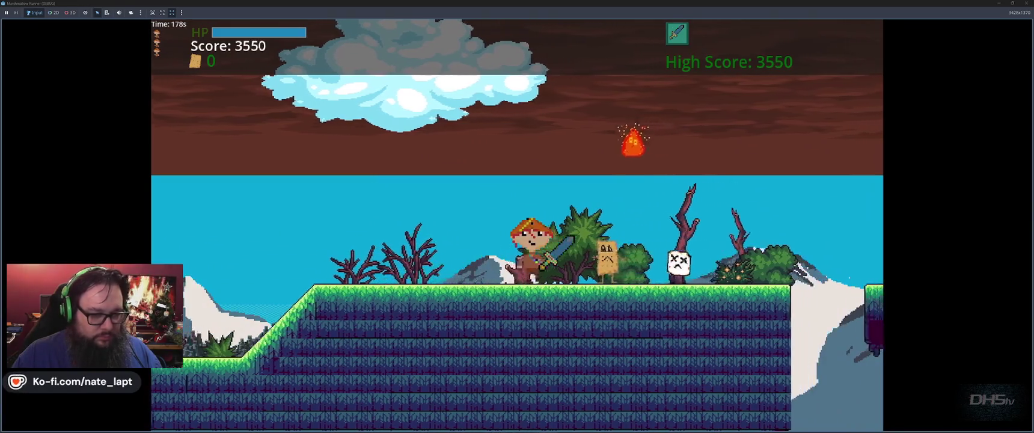
{"action": "key", "text": "x"}
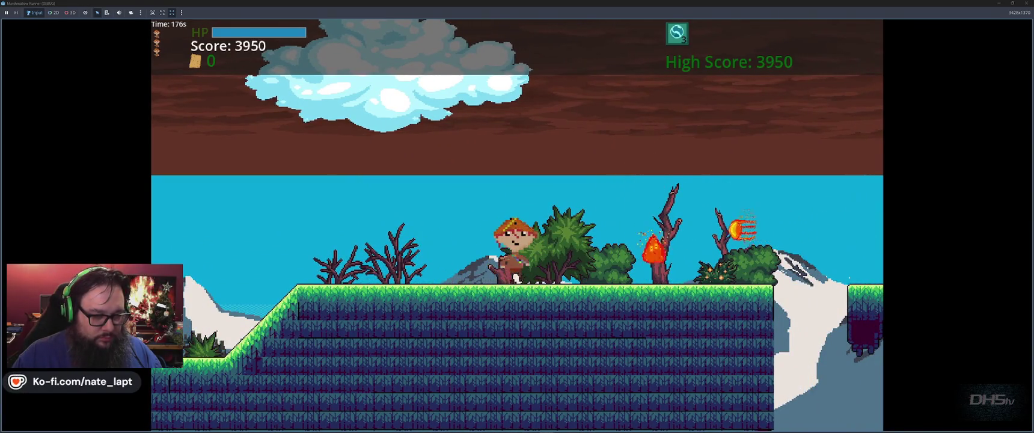
Dodge the fireballs, stomp the marshmallows and defeat the paper enemy.
{"action": "key", "text": "space"}
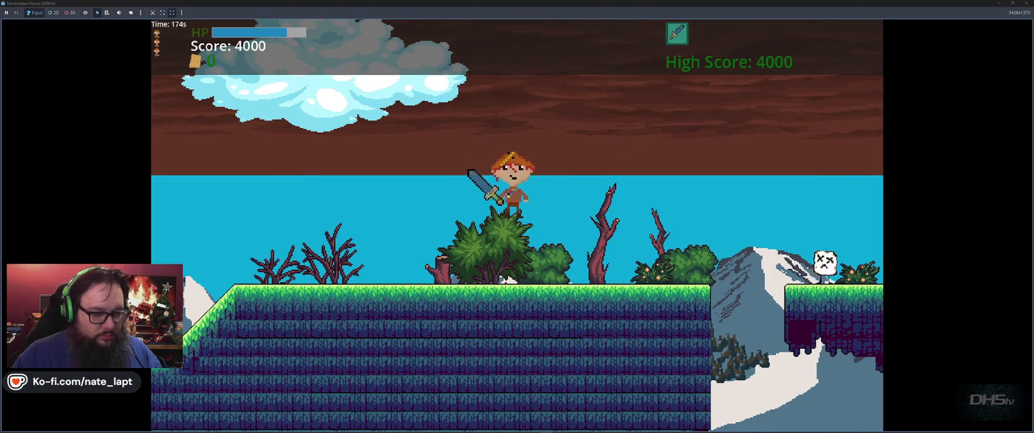
{"action": "key", "text": "Left"}
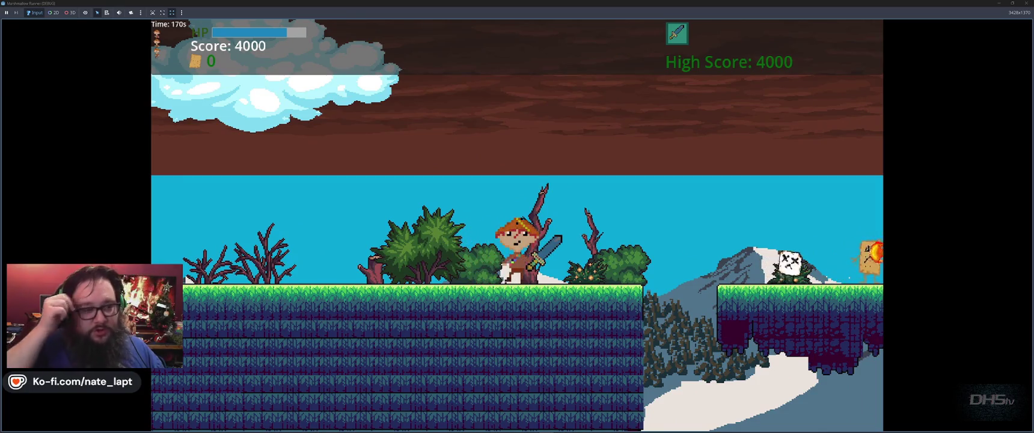
{"action": "key", "text": "Right"}
{"action": "key", "text": "space"}
{"action": "key", "text": "Right"}
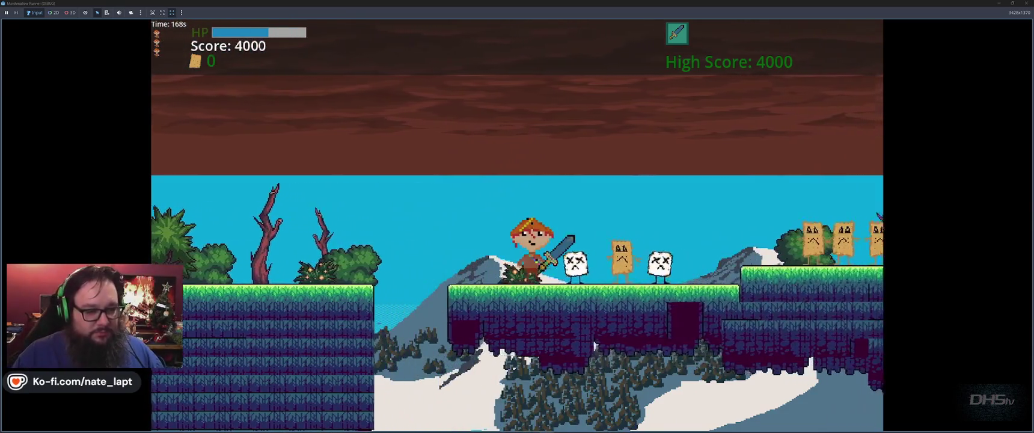
{"action": "key", "text": "space"}
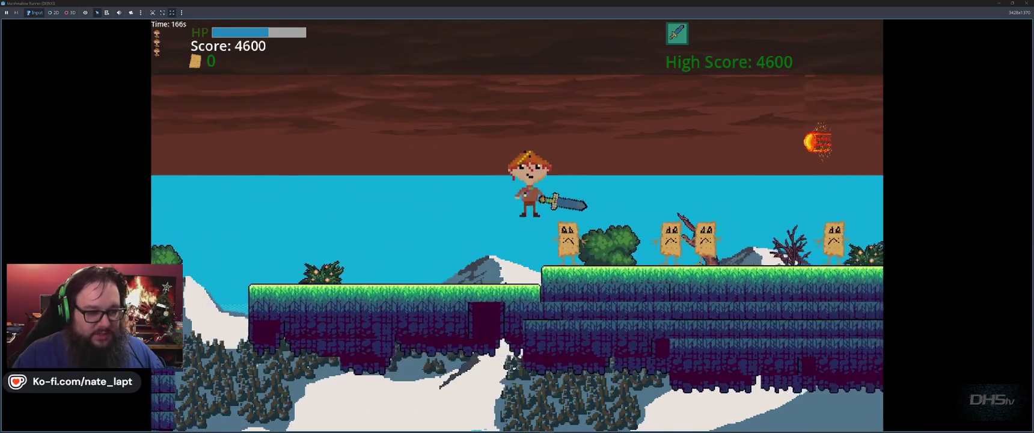
{"action": "key", "text": "Right"}
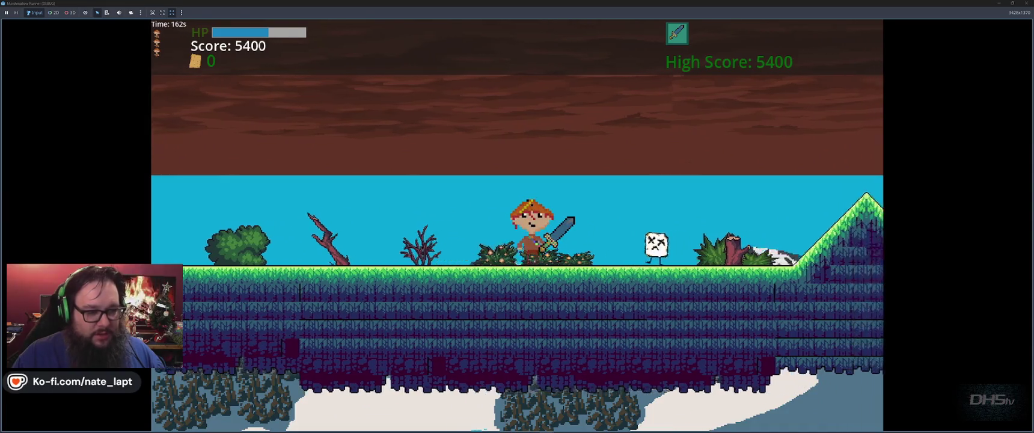
{"action": "key", "text": "space"}
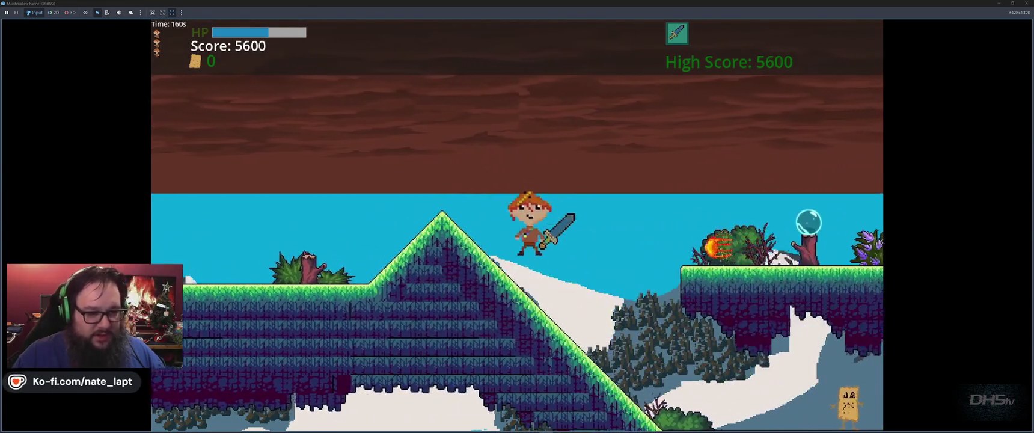
Jump from the slope to the floating platform, then back down and up the slope.
{"action": "key", "text": "space"}
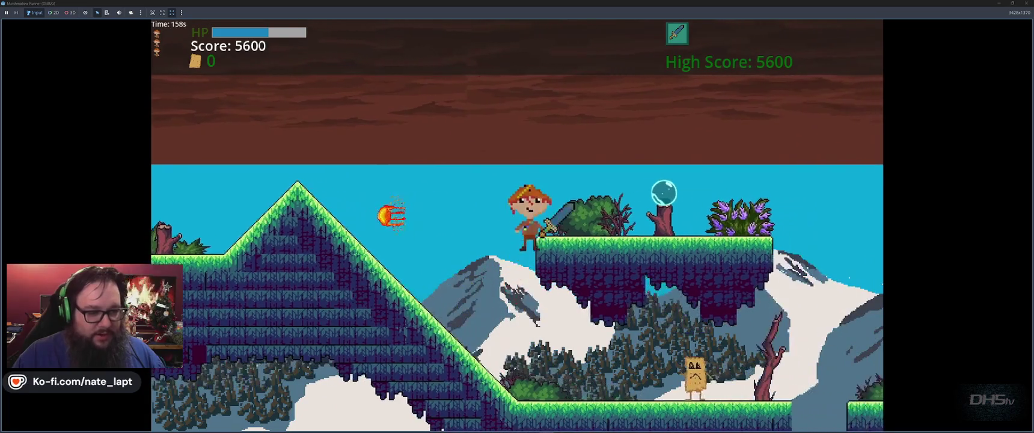
{"action": "key", "text": "space"}
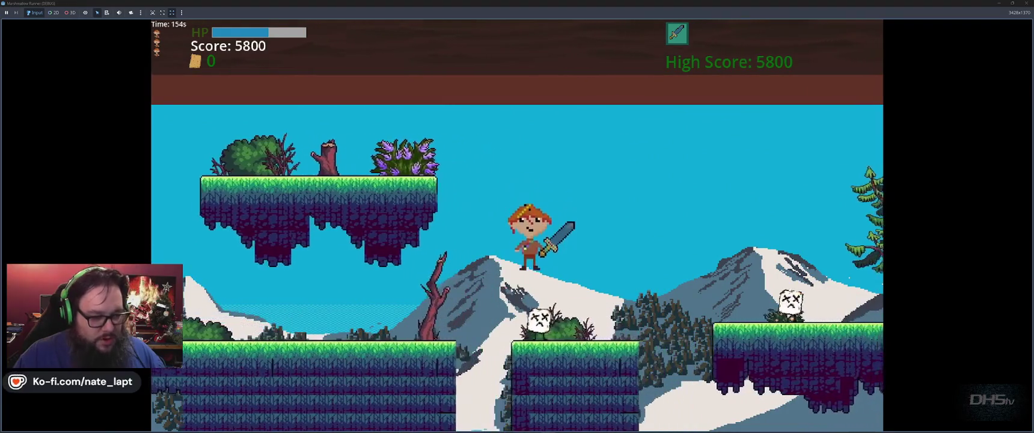
{"action": "key", "text": "space"}
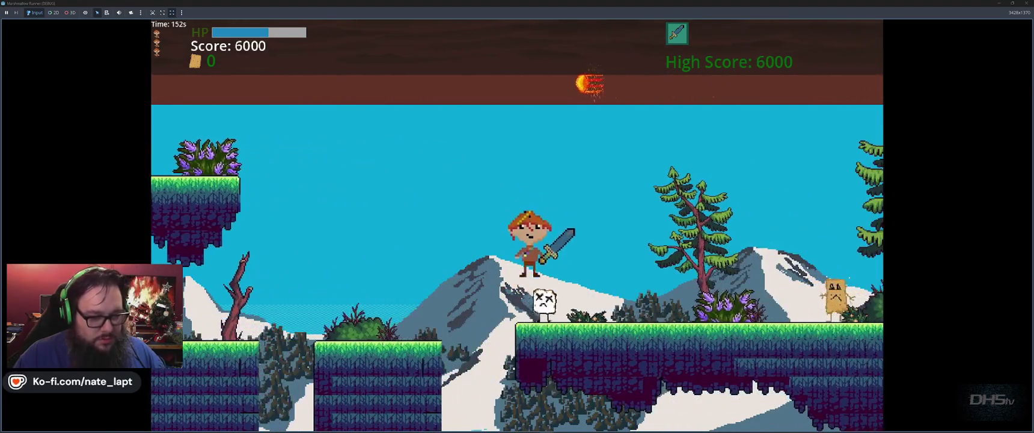
{"action": "key", "text": "space"}
{"action": "key", "text": "space"}
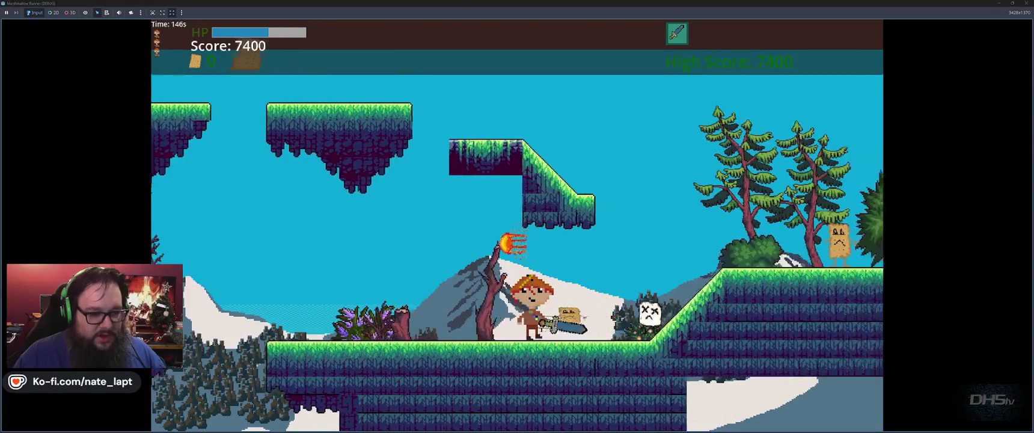
{"action": "key", "text": "space"}
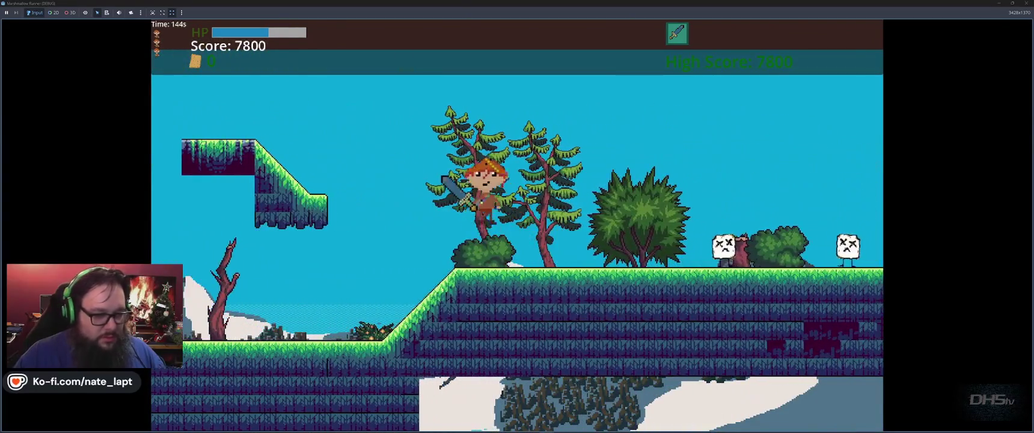
{"action": "key", "text": "space"}
{"action": "key", "text": "space"}
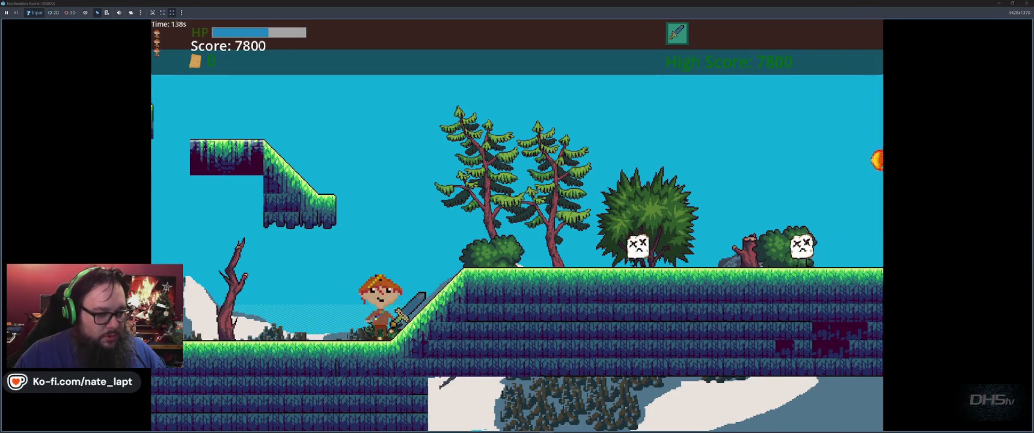
Hop across the floating ledges to collect the cracker, then slash the marshmallows.
{"action": "key", "text": "space"}
{"action": "key", "text": "space"}
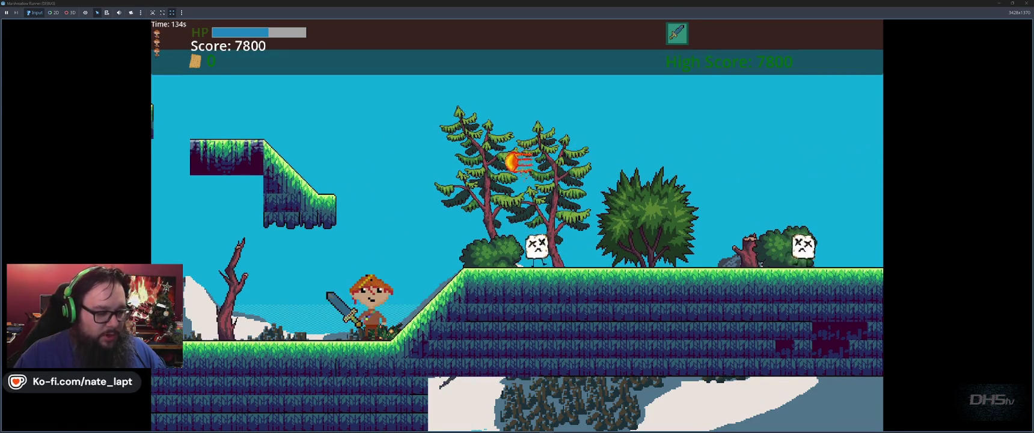
{"action": "key", "text": "space"}
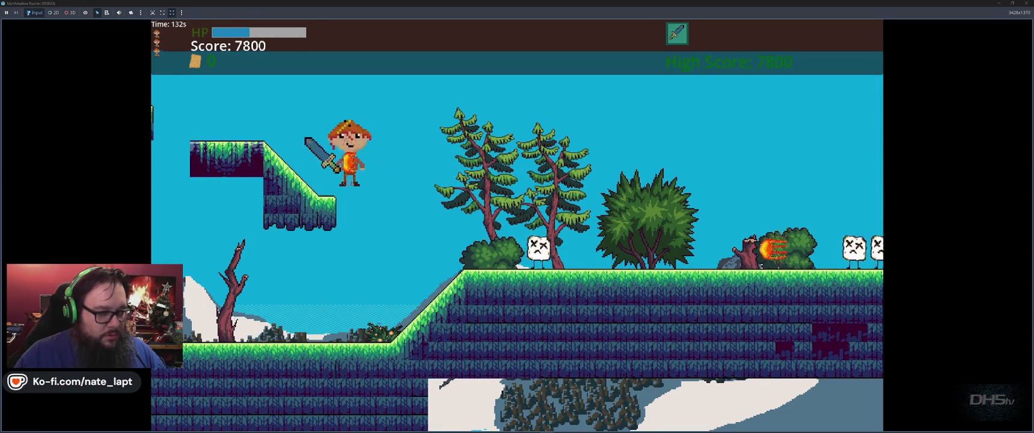
{"action": "key", "text": "space"}
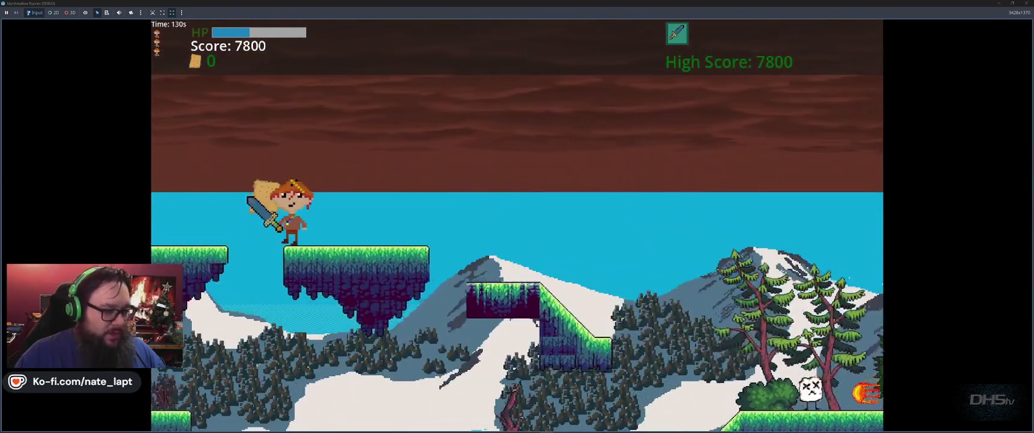
{"action": "key", "text": "space"}
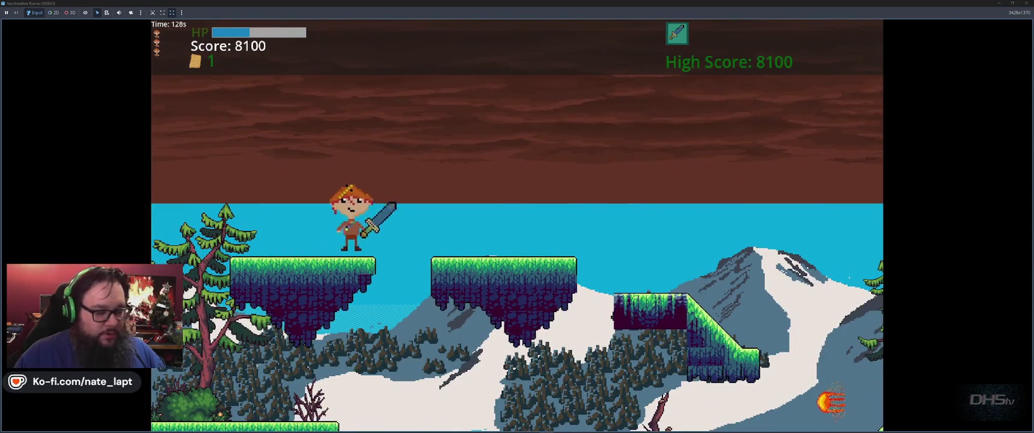
{"action": "key", "text": "space"}
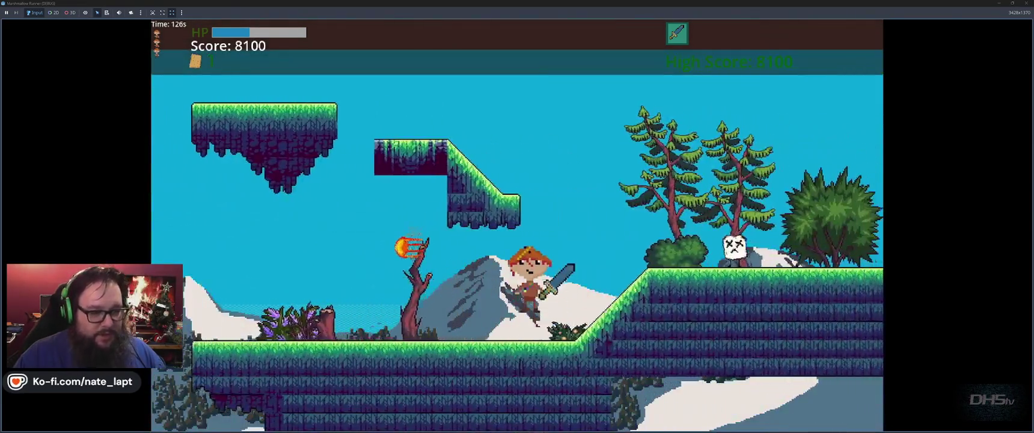
{"action": "key", "text": "space"}
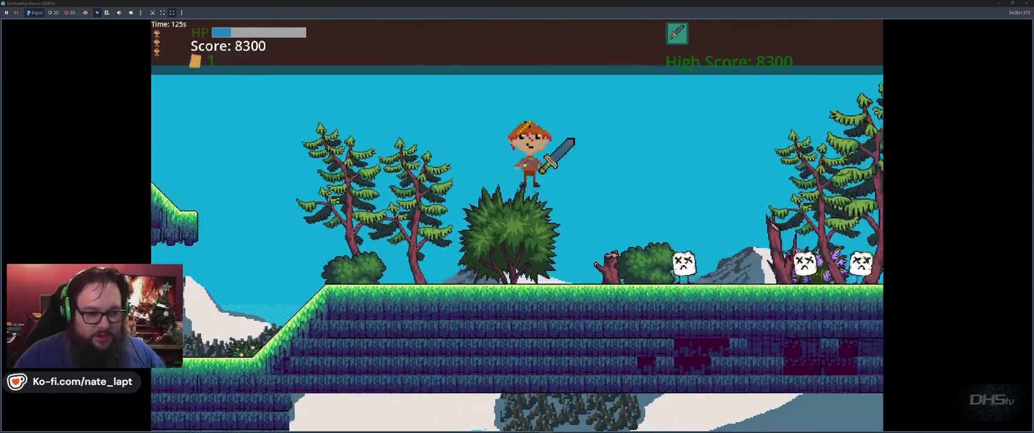
{"action": "key", "text": "x"}
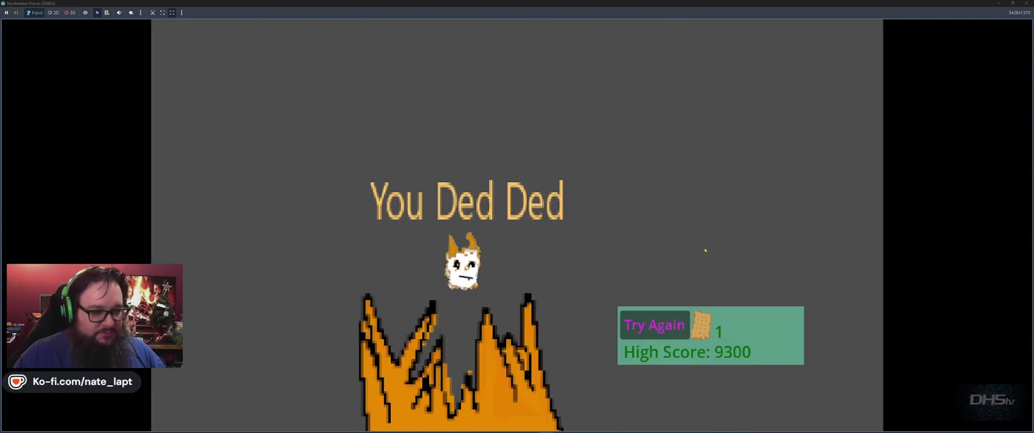
Stop the game with F8 after the You Ded Ded death screen.
{"action": "key", "text": "F8"}
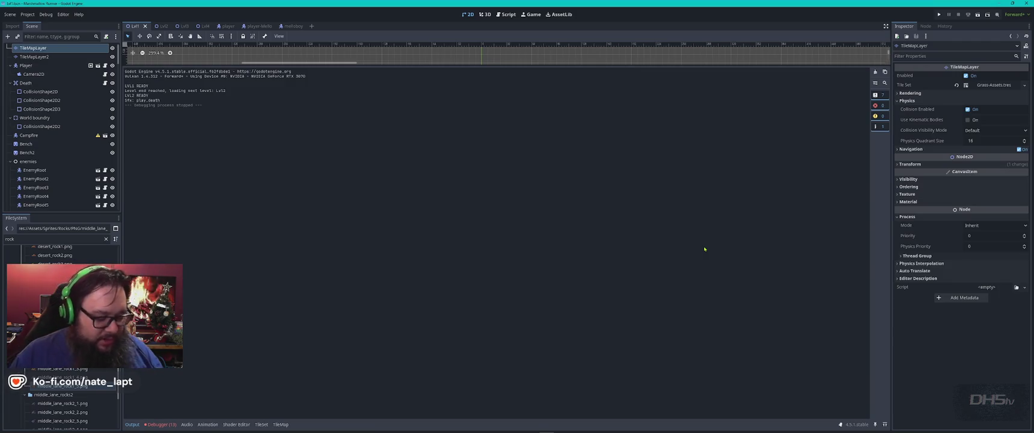
{"action": "key", "text": "alt+Tab"}
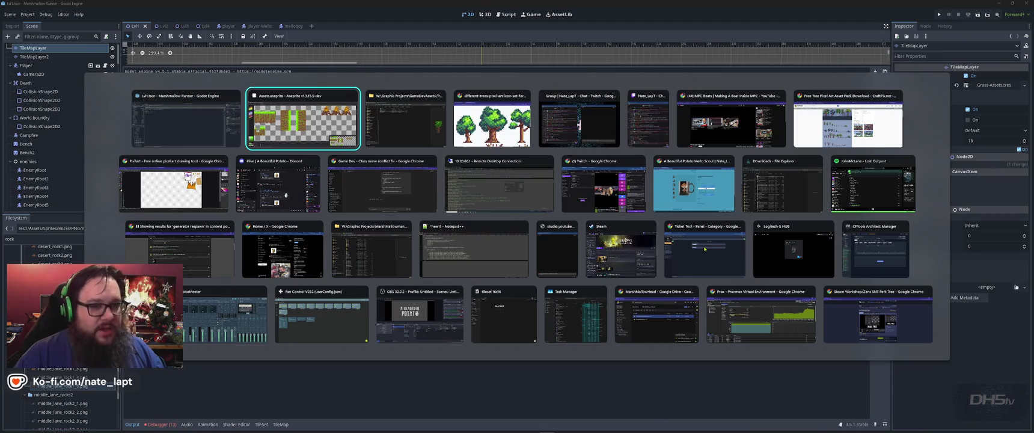
{"action": "key", "text": "Tab"}
{"action": "key", "text": "Tab"}
{"action": "key", "text": "Tab"}
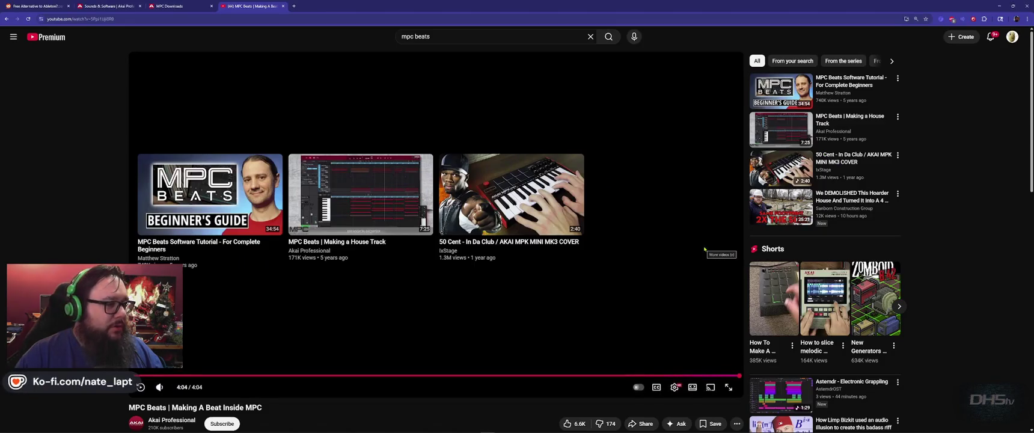
{"action": "key", "text": "ctrl+w"}
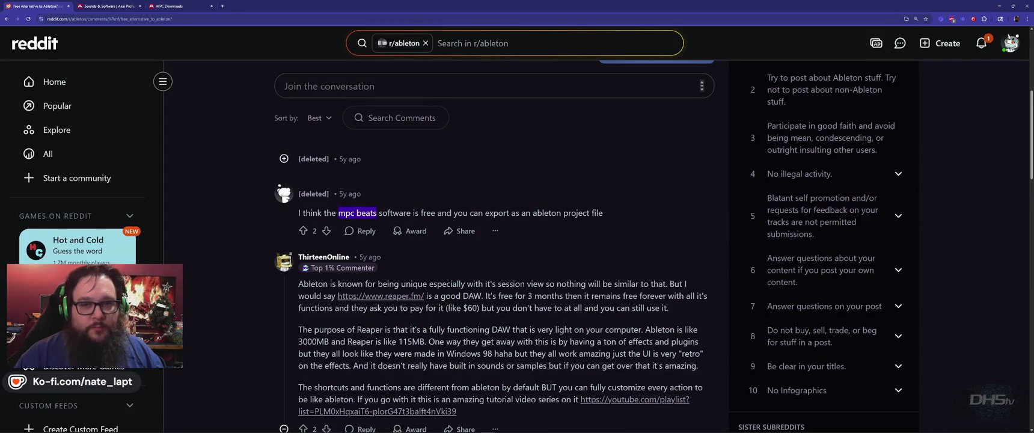
{"action": "left_click", "coordinate": [1000, 6]}
{"action": "key", "text": "alt+Tab"}
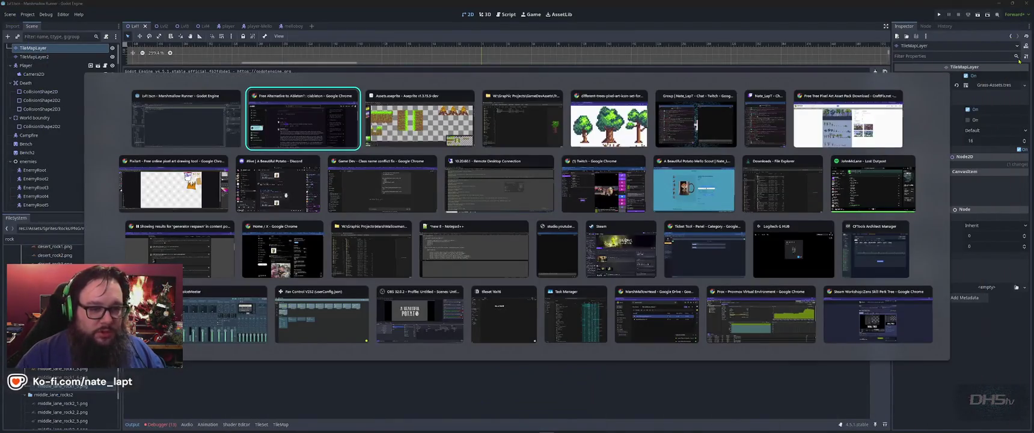
{"action": "key", "text": "Down"}
{"action": "key", "text": "Down"}
{"action": "key", "text": "Right"}
{"action": "key", "text": "Up"}
{"action": "key", "text": "Right"}
{"action": "key", "text": "Right"}
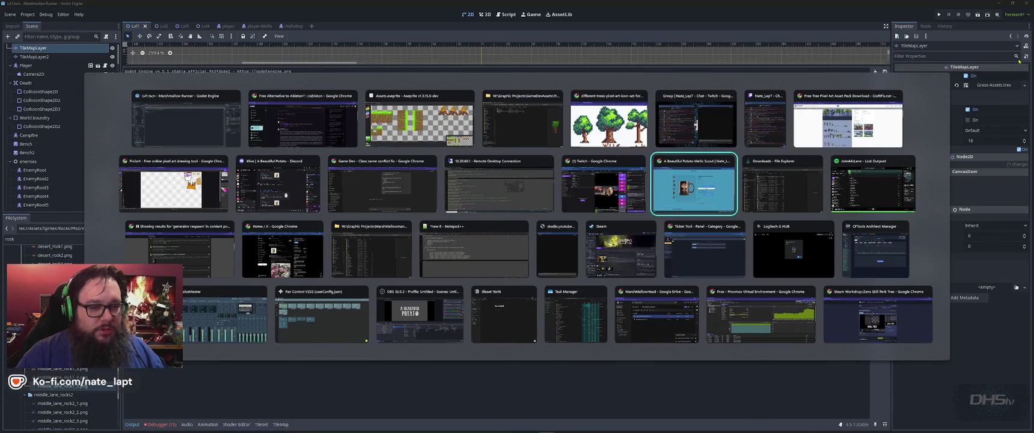
{"action": "key", "text": "Escape"}
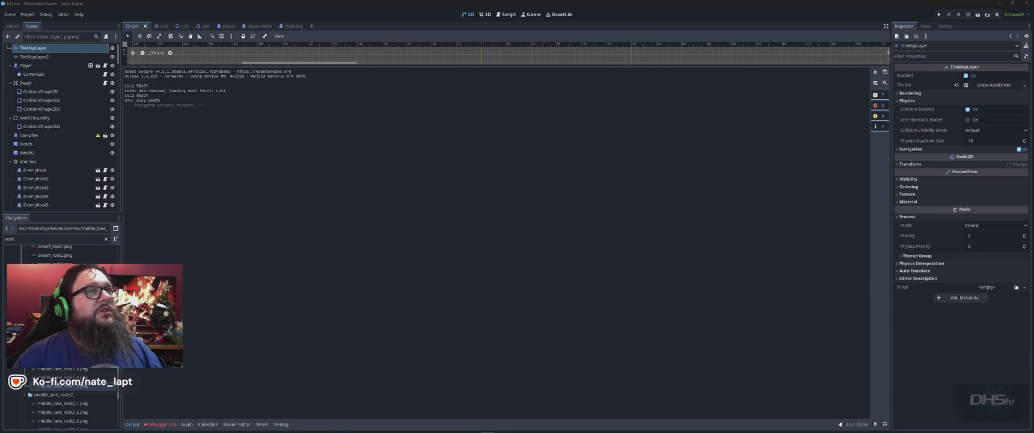
{"action": "key", "text": "alt+Tab"}
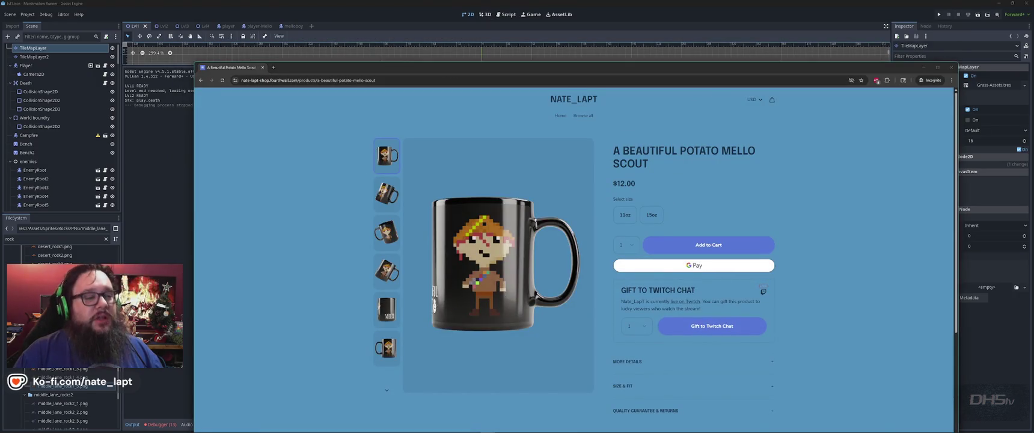
Open the A Beautiful Potato Marshmallow mug page, view three of its photos, then return to Godot.
{"action": "double_click", "coordinate": [749, 67]}
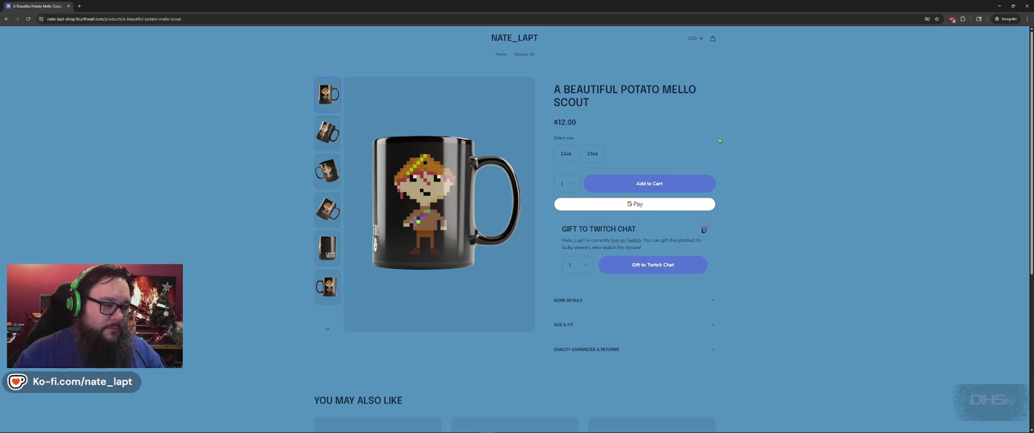
{"action": "key", "text": "alt+Left"}
{"action": "left_click", "coordinate": [515, 184]}
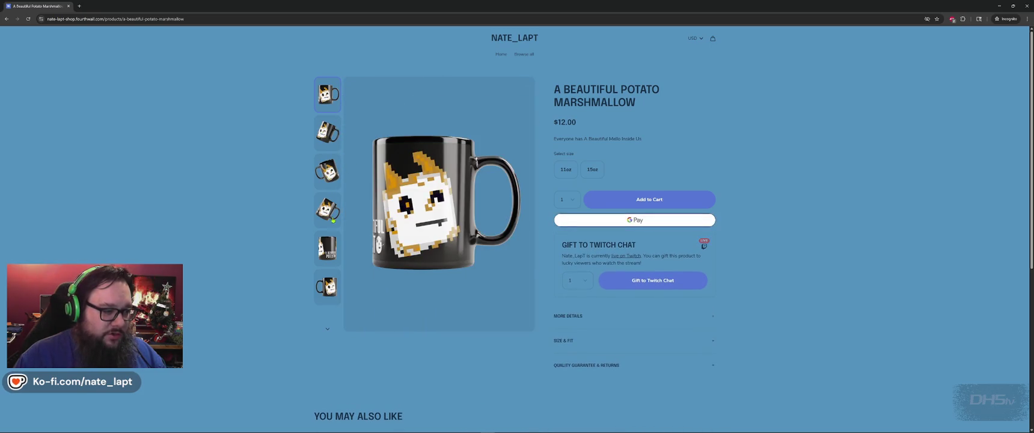
{"action": "left_click", "coordinate": [327, 248]}
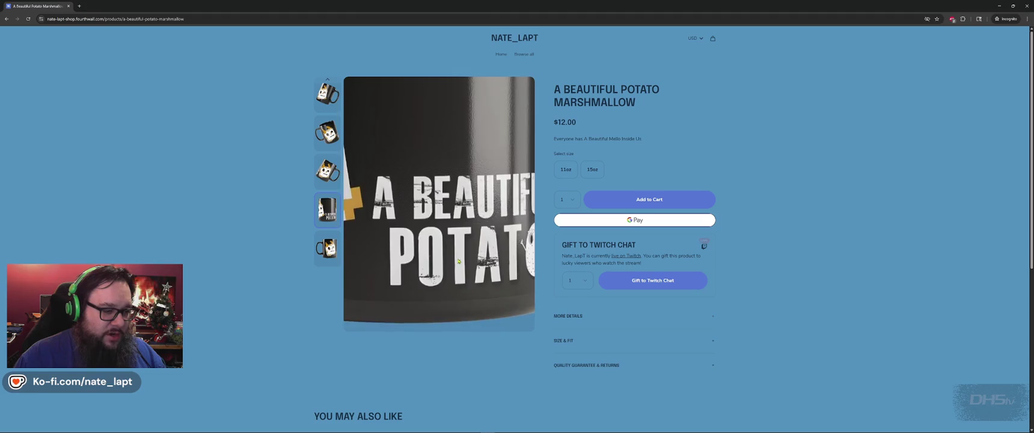
{"action": "left_click", "coordinate": [331, 175]}
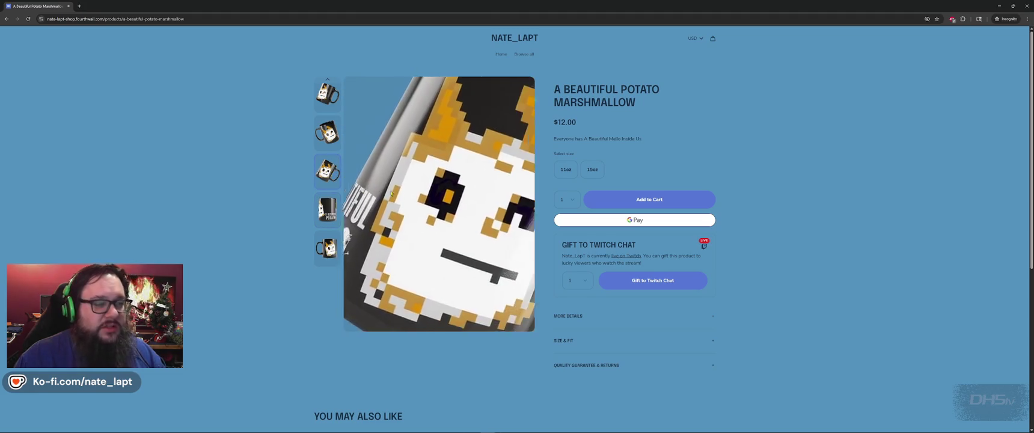
{"action": "left_click", "coordinate": [322, 132]}
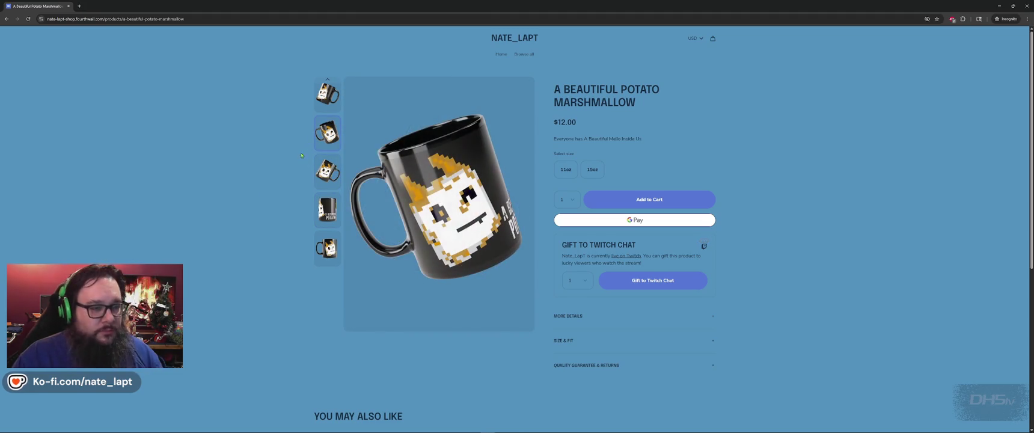
{"action": "key", "text": "alt+Tab"}
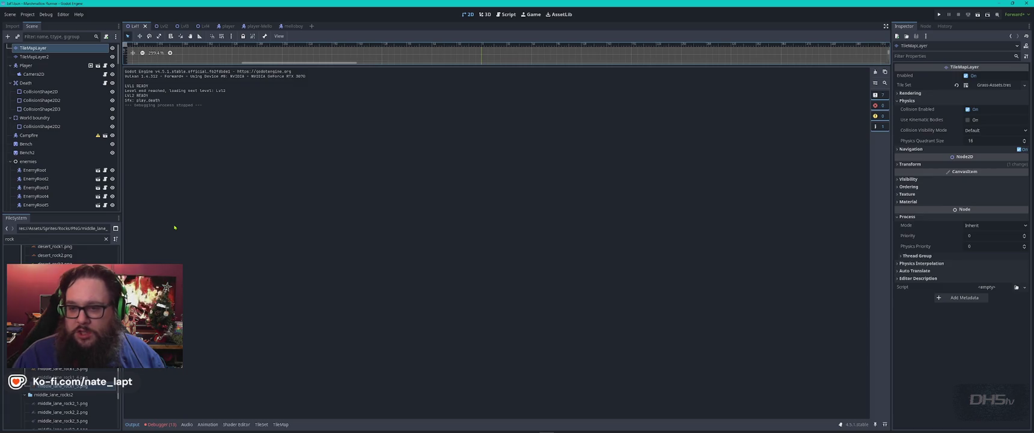
{"action": "key", "text": "alt+Tab"}
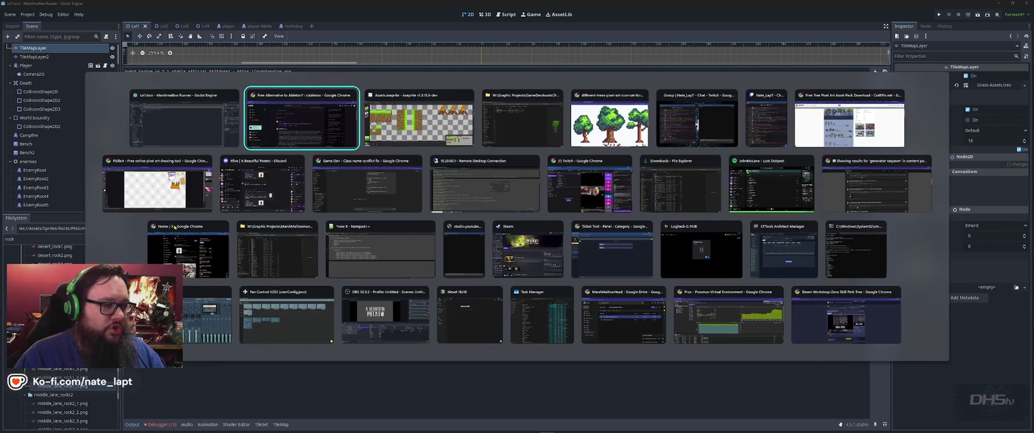
{"action": "key", "text": "ctrl+n"}
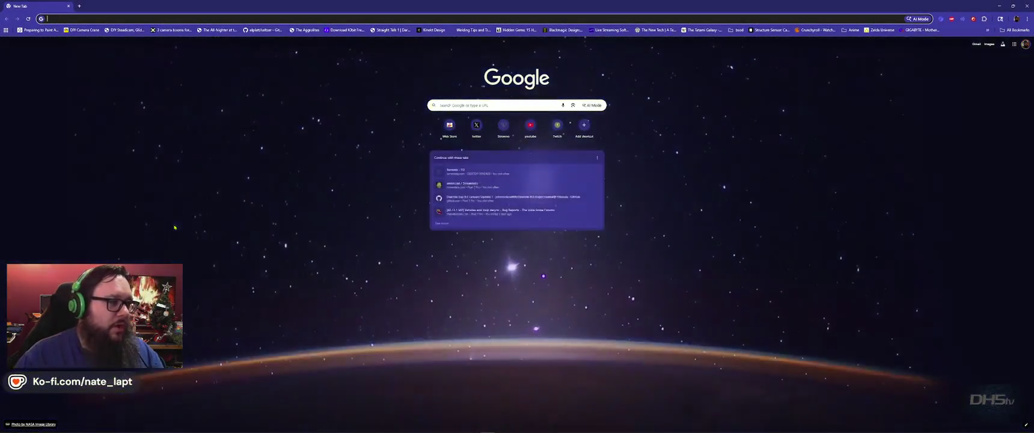
{"action": "key", "text": "ctrl+w"}
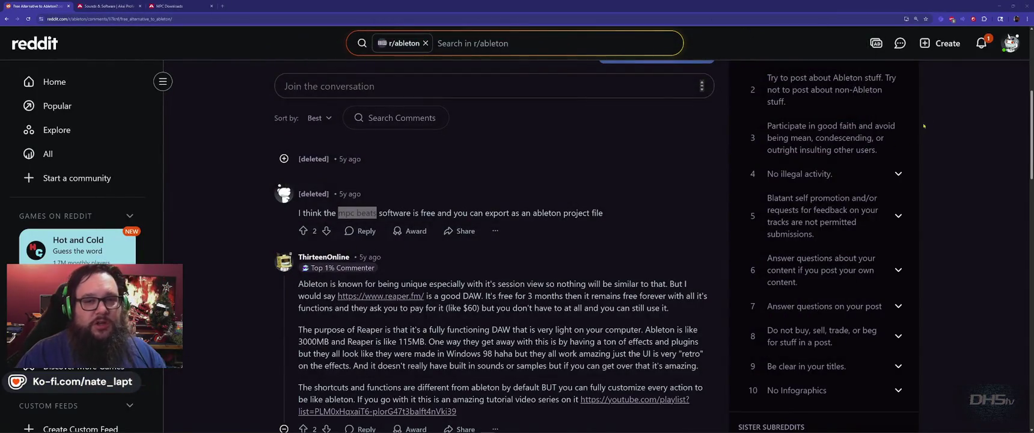
{"action": "left_click", "coordinate": [998, 6]}
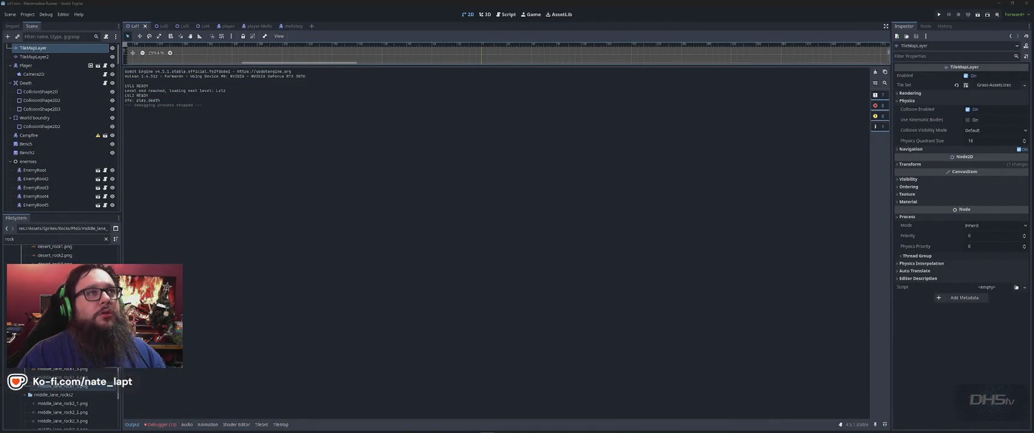
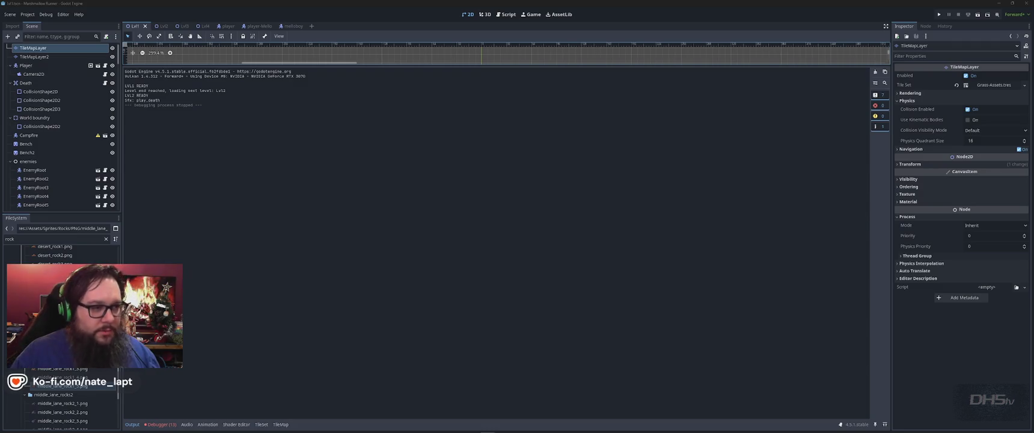
Leave Godot for a new Chrome tab and start entering youtube.com/di.
{"action": "key", "text": "alt+Tab"}
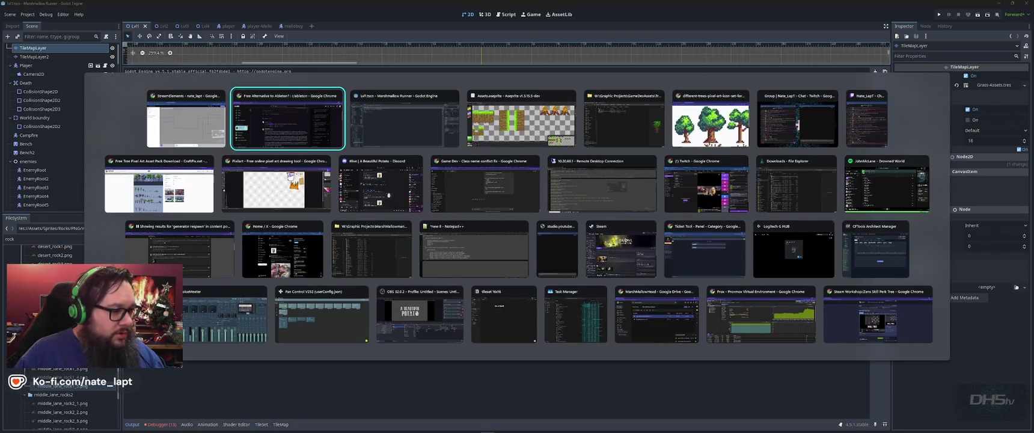
{"action": "key", "text": "ctrl+t"}
{"action": "type", "text": "youtube.com/di"}
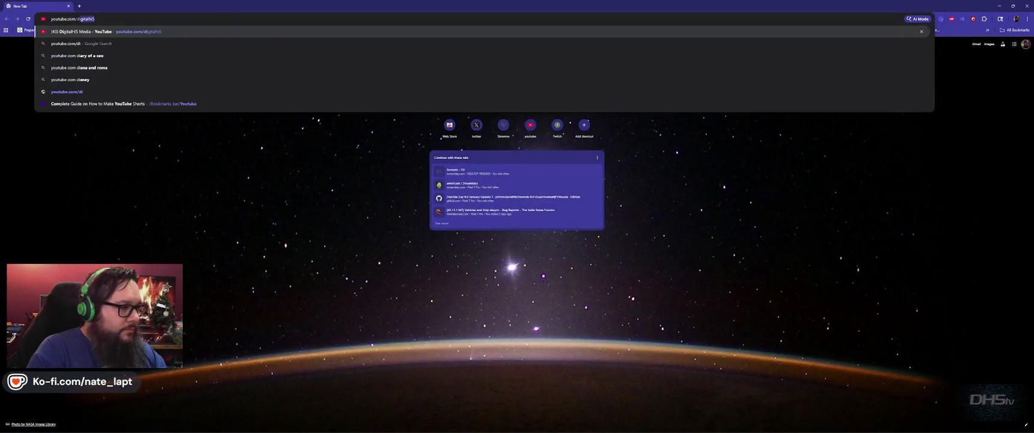
Load the DigitalHi5 Media channel and open the 'LIVE: Day 17 of Retirement' stream.
{"action": "key", "text": "Return"}
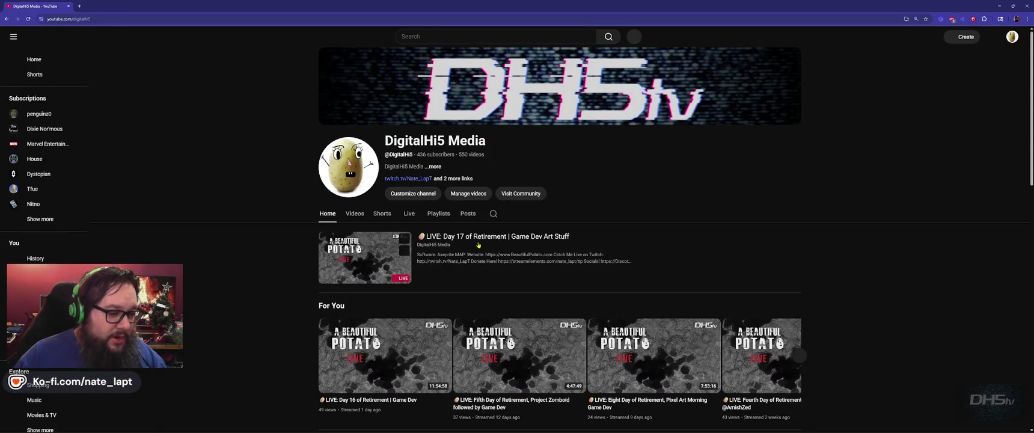
{"action": "left_click", "coordinate": [476, 245]}
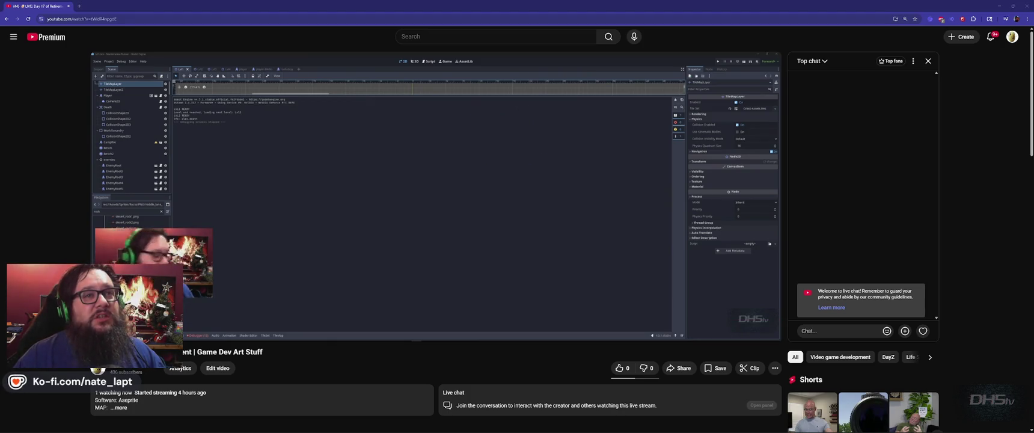
Watch the Day 17 stream, then close the browser and return to Assets.aseprite.
{"action": "mouse_move", "coordinate": [676, 332]}
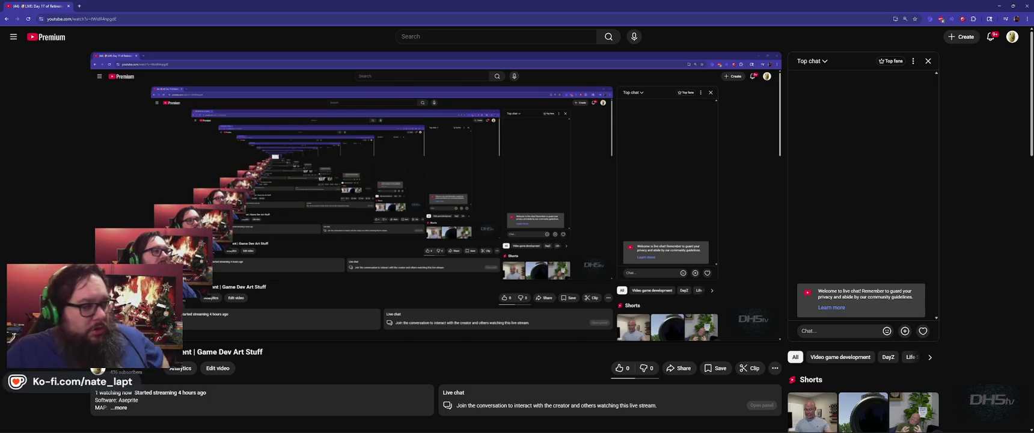
{"action": "left_click", "coordinate": [1027, 6]}
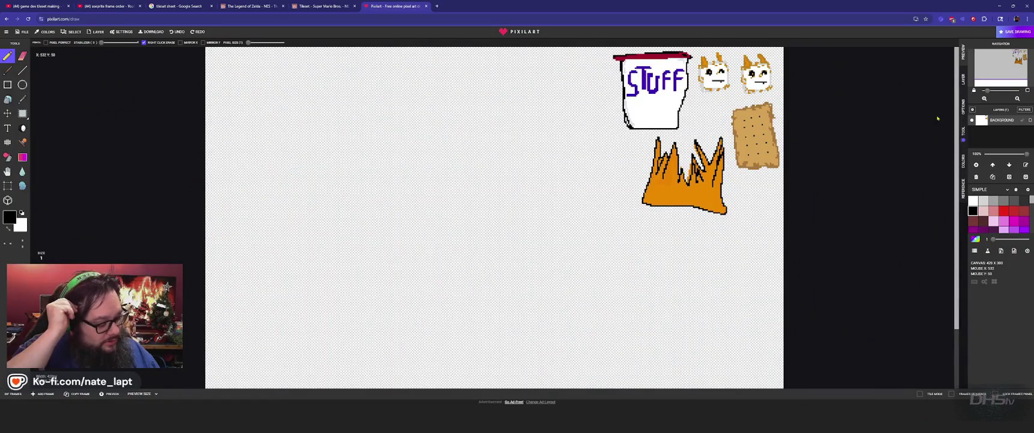
{"action": "key", "text": "alt+Tab"}
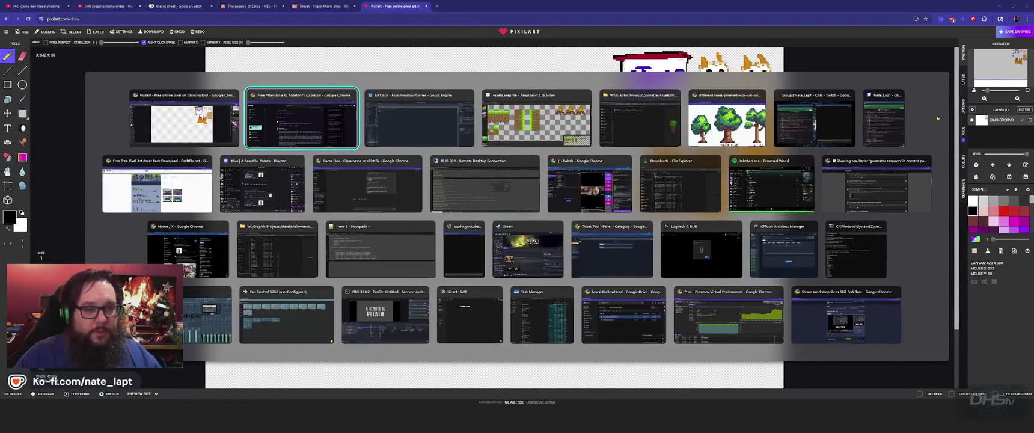
{"action": "key", "text": "Tab"}
{"action": "key", "text": "Tab"}
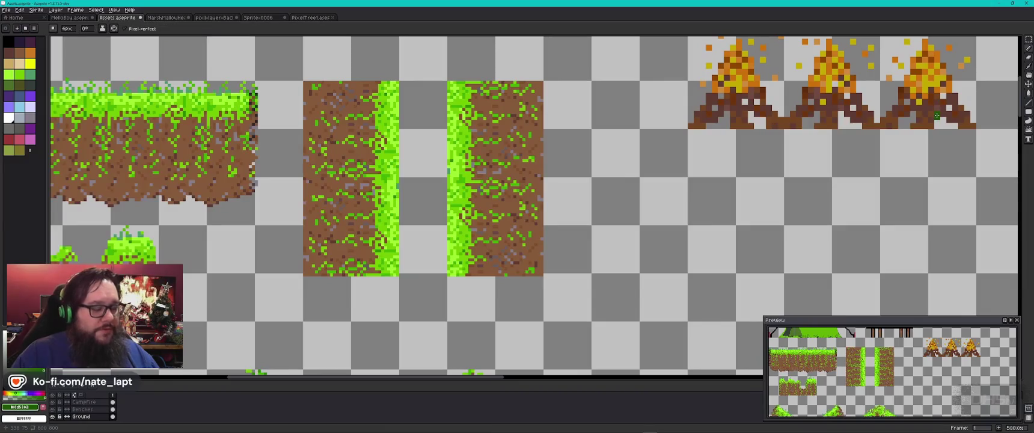
Zoom the canvas out and back in to look over the whole grass tile sheet.
{"action": "scroll", "coordinate": [562, 240], "scroll_direction": "down", "scroll_amount": 6}
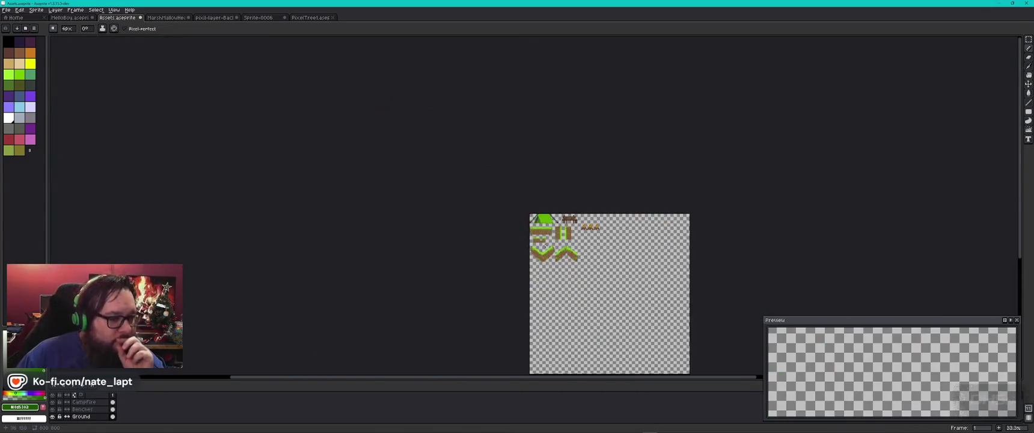
{"action": "scroll", "coordinate": [546, 249], "scroll_direction": "up", "scroll_amount": 3}
{"action": "scroll", "coordinate": [667, 253], "scroll_direction": "down", "scroll_amount": 4}
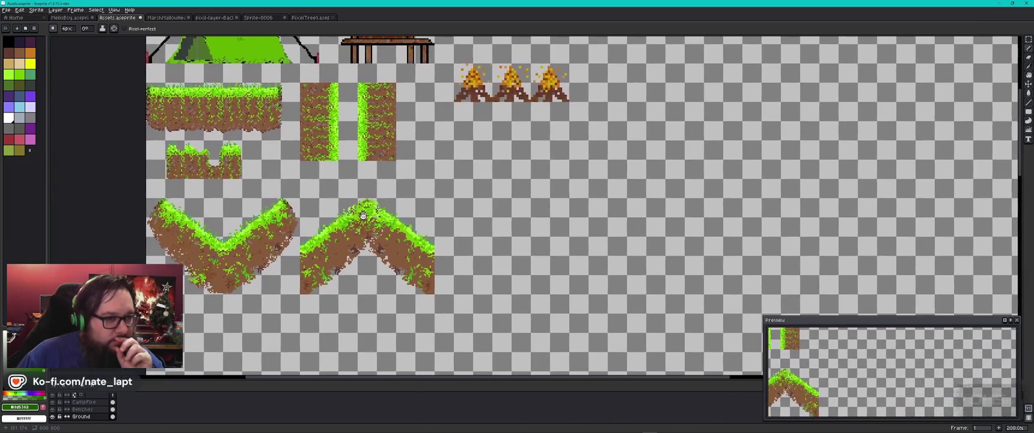
{"action": "scroll", "coordinate": [462, 221], "scroll_direction": "up", "scroll_amount": 1}
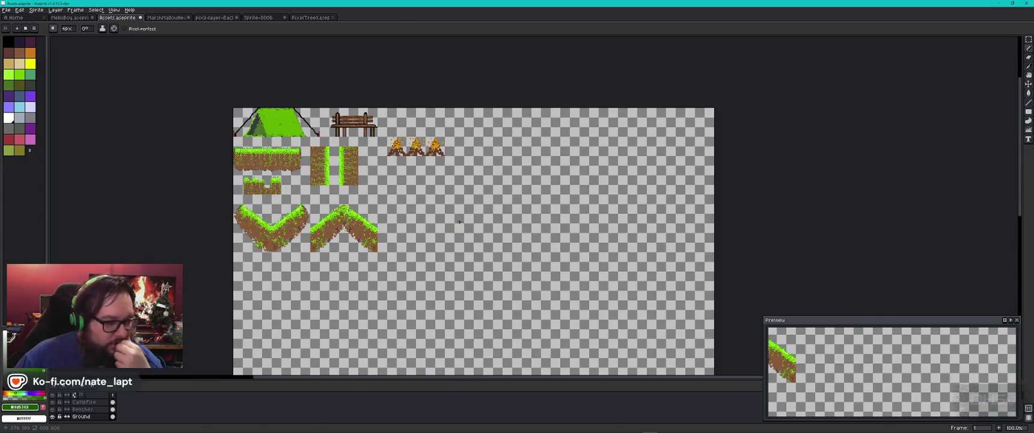
Bring the Steam game library up over Aseprite from the taskbar.
{"action": "mouse_move", "coordinate": [463, 431]}
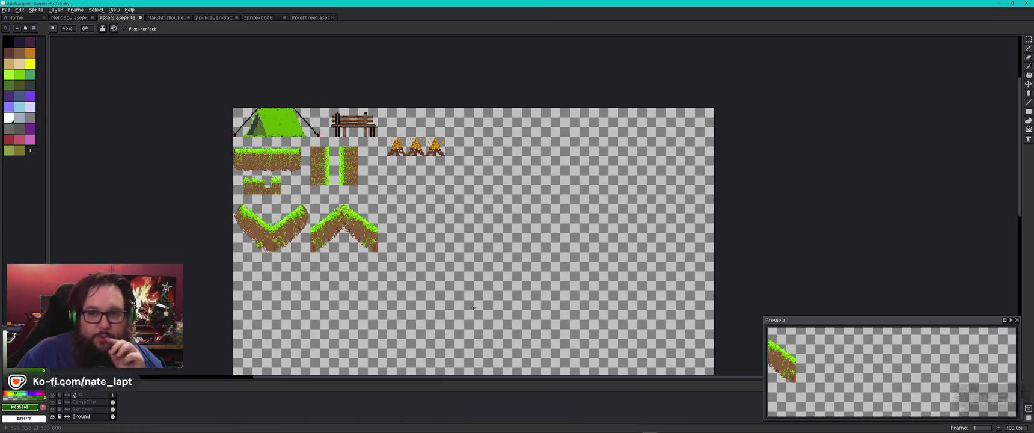
{"action": "mouse_move", "coordinate": [678, 430]}
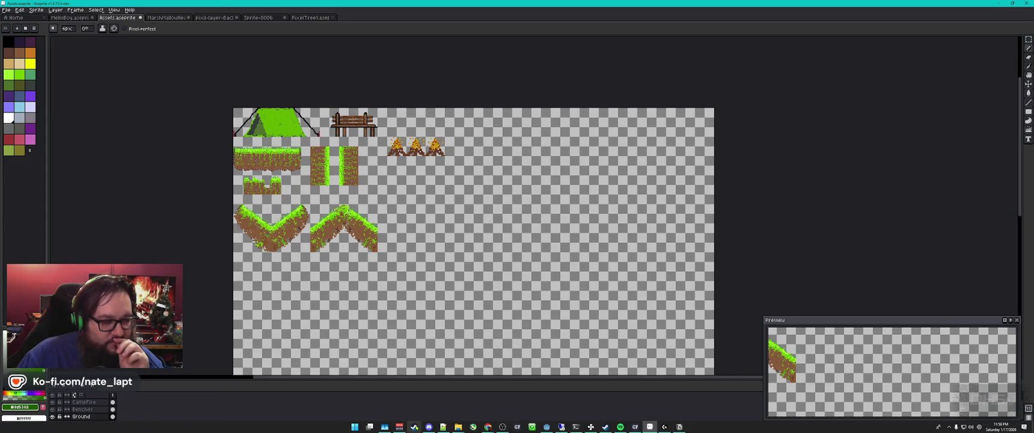
{"action": "left_click", "coordinate": [414, 427]}
Nudge the Steam window up and right and filter the library to installed games.
{"action": "left_click_drag", "start_coordinate": [403, 41], "coordinate": [439, 31]}
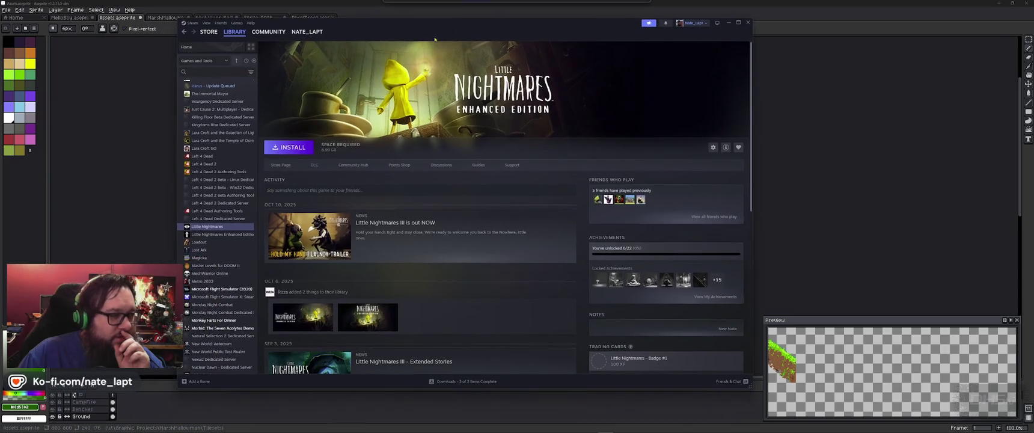
{"action": "scroll", "coordinate": [229, 102], "scroll_direction": "up", "scroll_amount": 15}
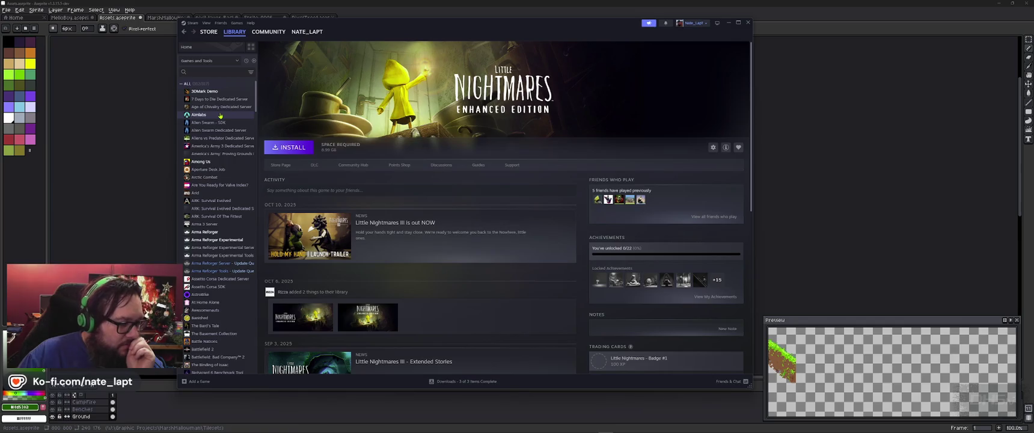
{"action": "left_click", "coordinate": [254, 61]}
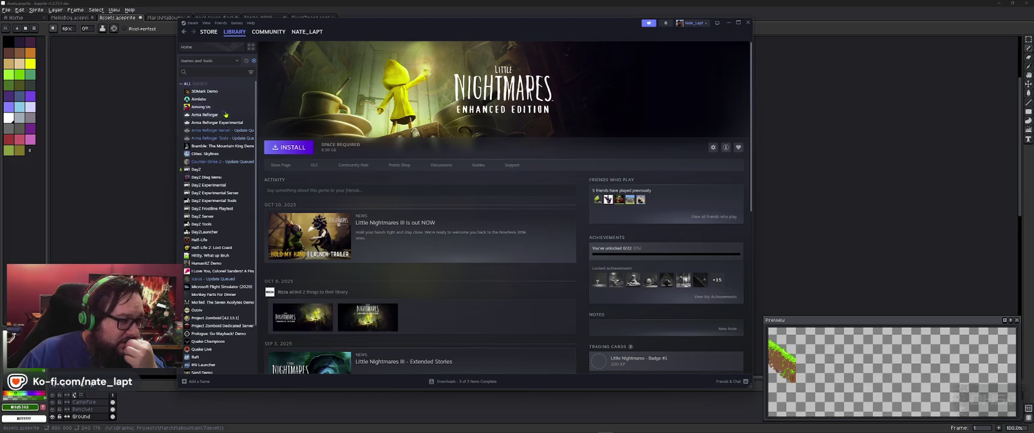
Check the Ostriv page (37 hours played), then open Project Zomboid's page.
{"action": "scroll", "coordinate": [220, 152], "scroll_direction": "down", "scroll_amount": 2}
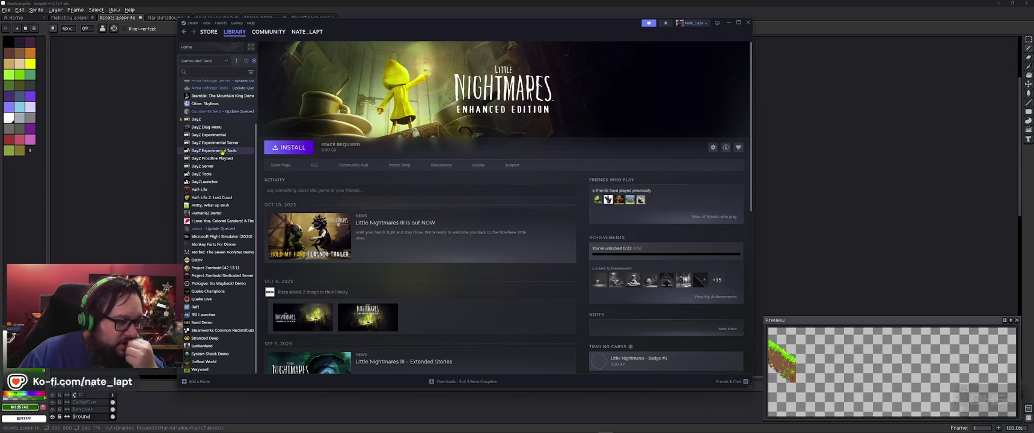
{"action": "left_click", "coordinate": [199, 260]}
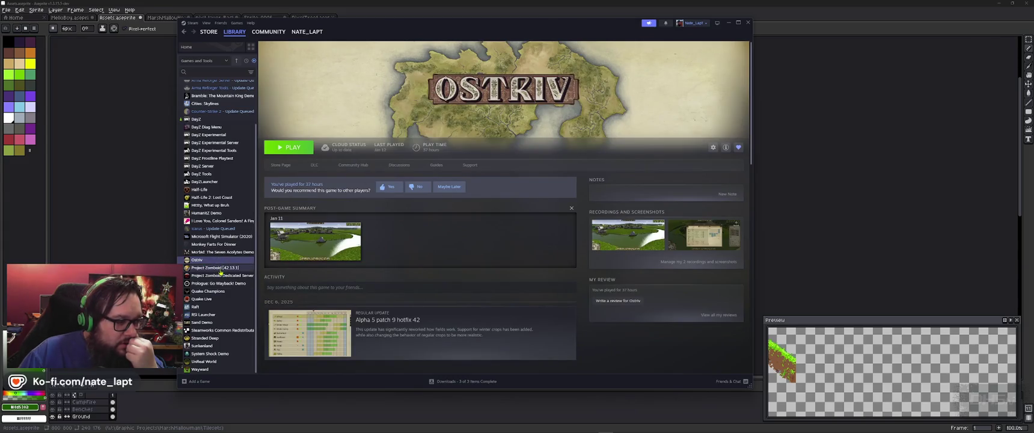
{"action": "left_click", "coordinate": [217, 268]}
{"action": "key", "text": "alt+Tab"}
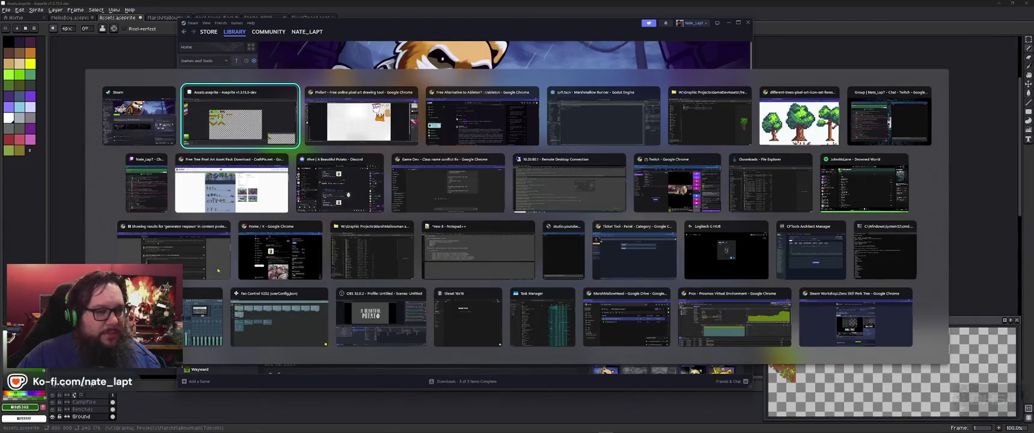
{"action": "key", "text": "Escape"}
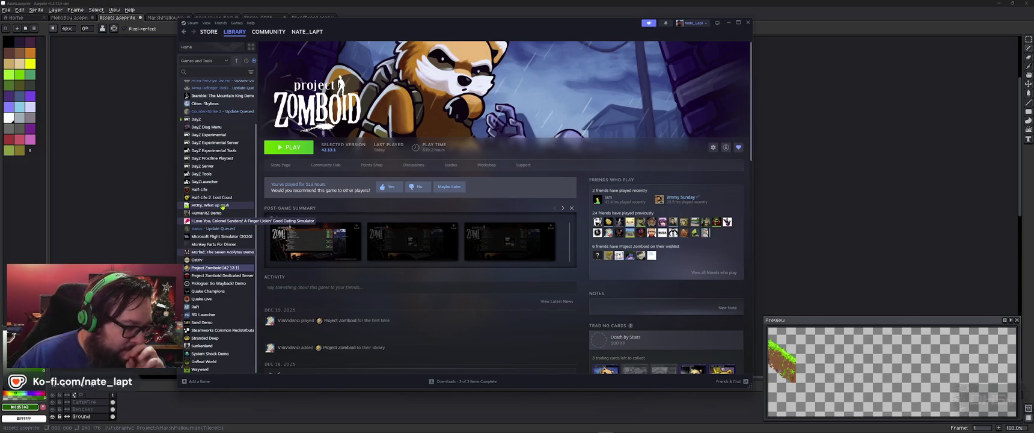
Move on to Wayward's page, then open the Microsoft Flight Simulator (2020) page.
{"action": "key", "text": "End"}
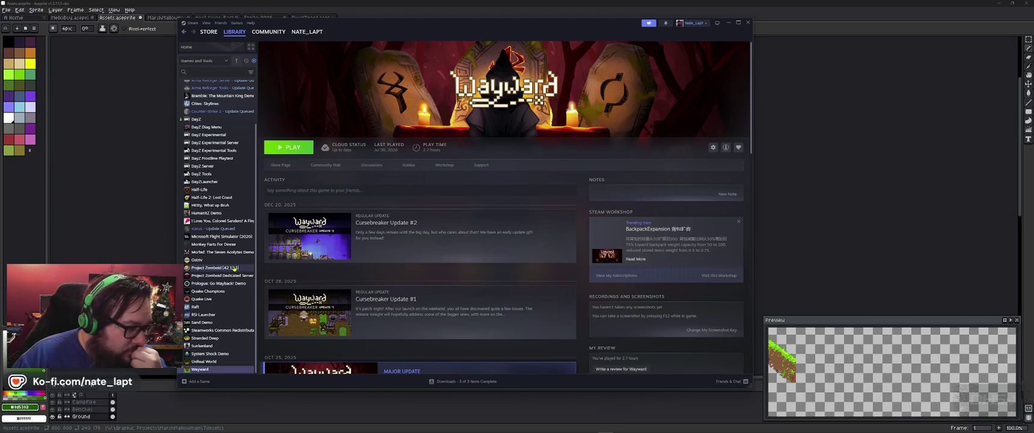
{"action": "scroll", "coordinate": [224, 237], "scroll_direction": "up", "scroll_amount": 3}
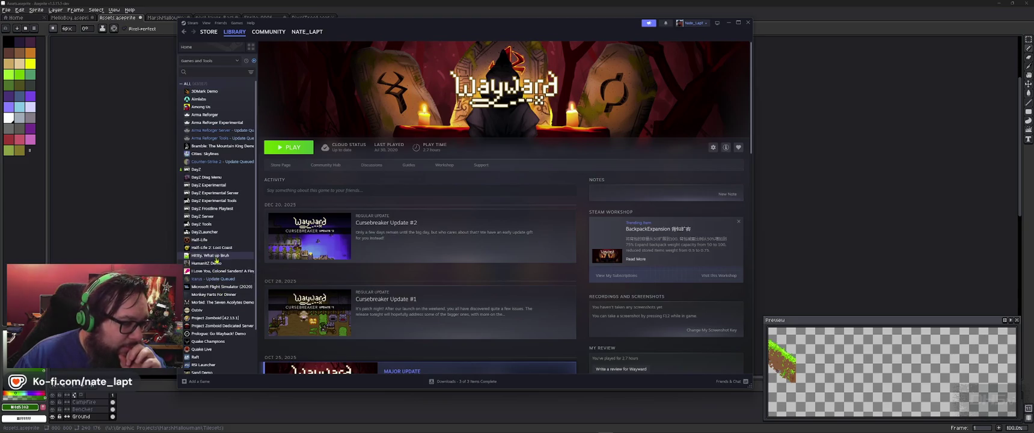
{"action": "left_click", "coordinate": [221, 287]}
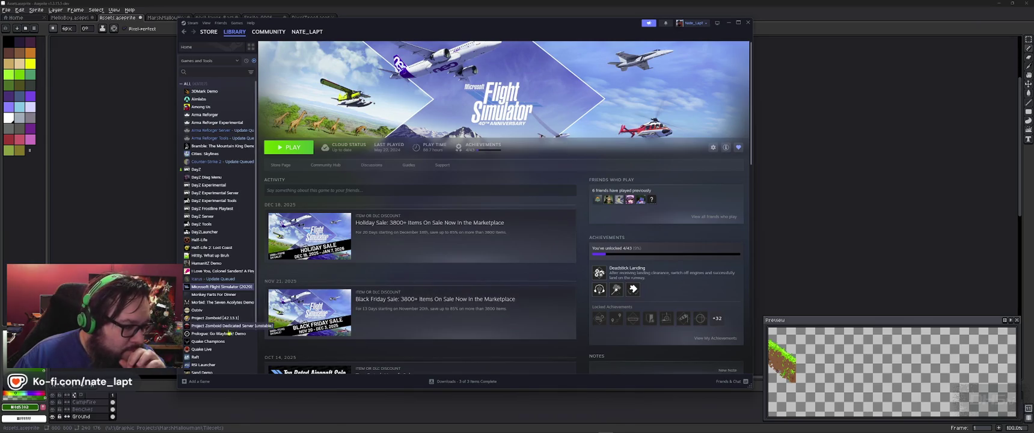
Browse the Monkey Farts For Dinner page, then the Morbid: The Seven Acolytes Demo page.
{"action": "left_click", "coordinate": [220, 294]}
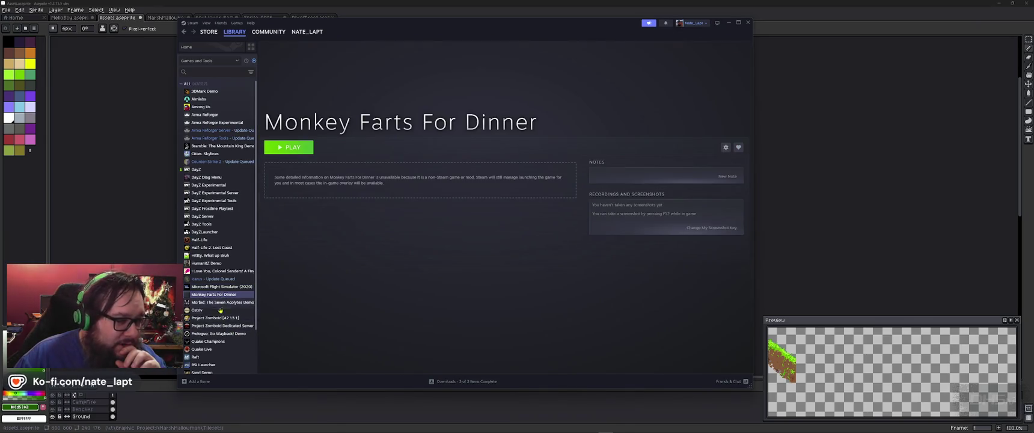
{"action": "left_click", "coordinate": [219, 303]}
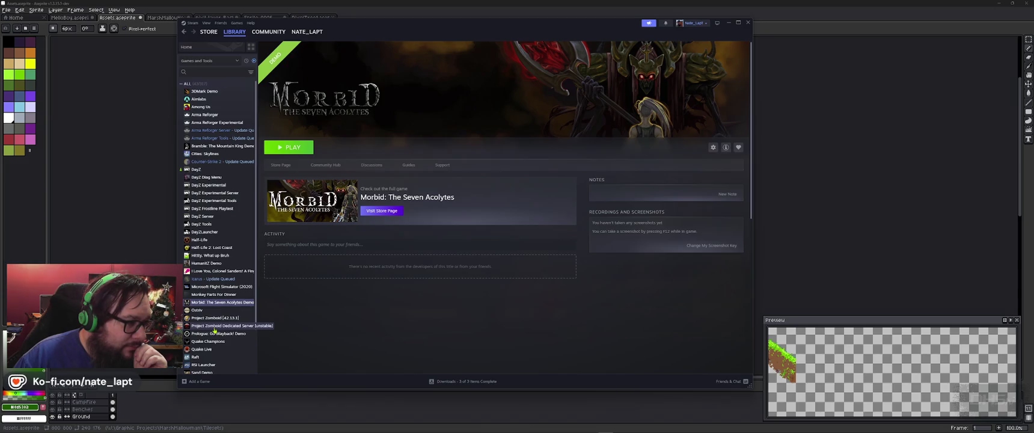
{"action": "scroll", "coordinate": [215, 330], "scroll_direction": "down", "scroll_amount": 2}
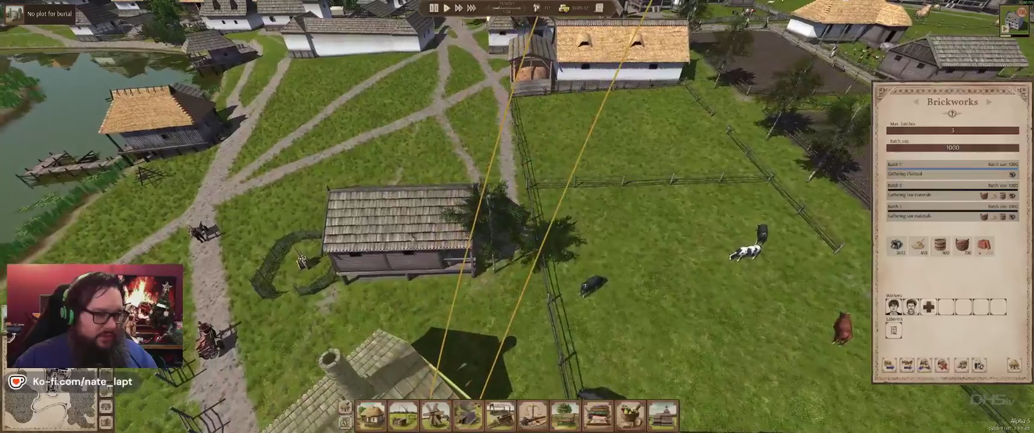
Inspect the pasture warehouse, then open the town hall's Population stats (117 villagers, 46 children).
{"action": "left_click", "coordinate": [411, 237]}
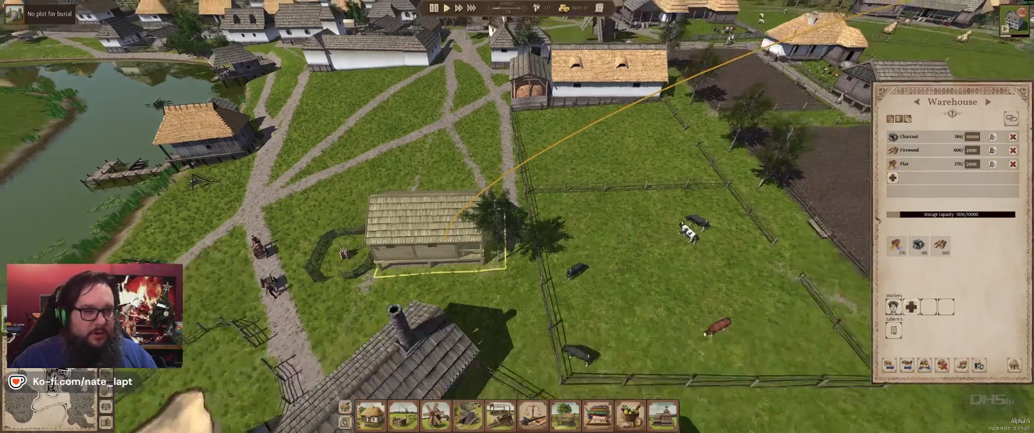
{"action": "key", "text": "w"}
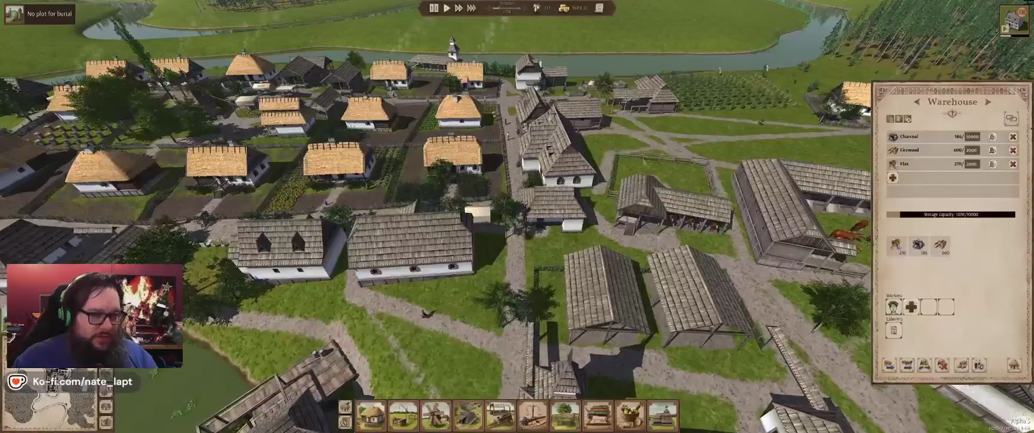
{"action": "left_click", "coordinate": [550, 145]}
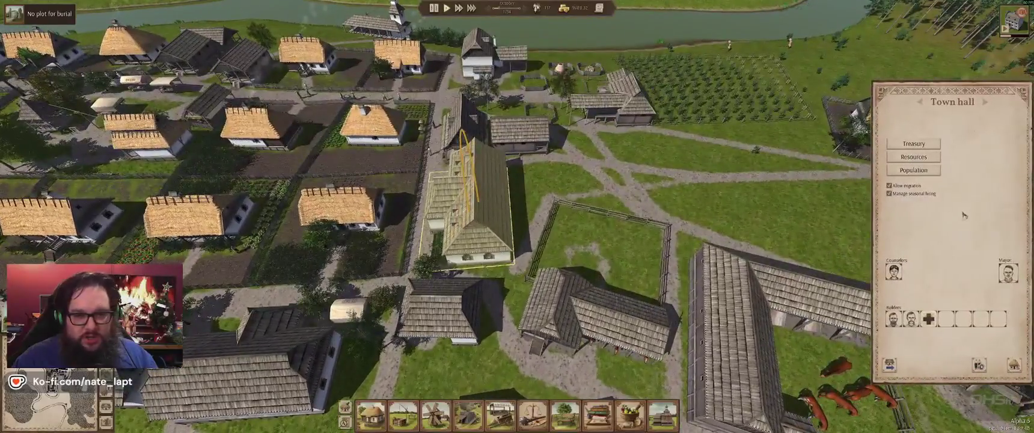
{"action": "left_click", "coordinate": [914, 170]}
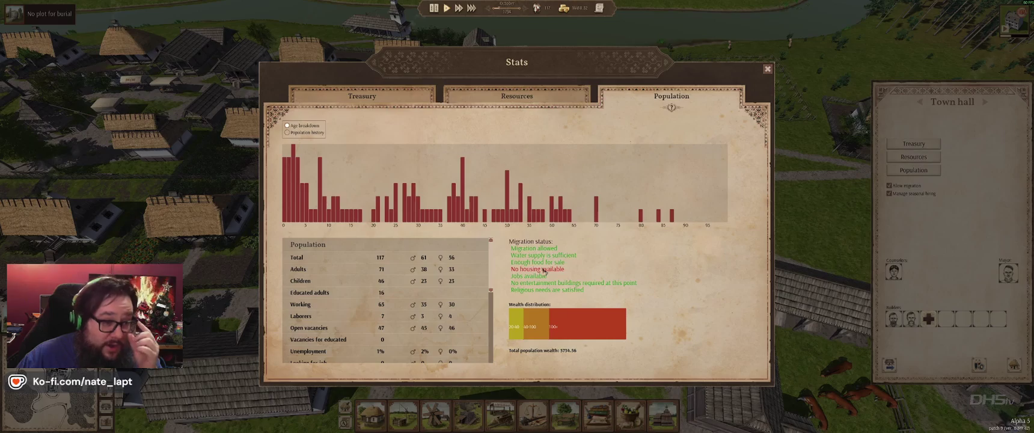
Review the Treasury, Resources and Population stats tabs, then close the Stats window.
{"action": "left_click", "coordinate": [381, 102]}
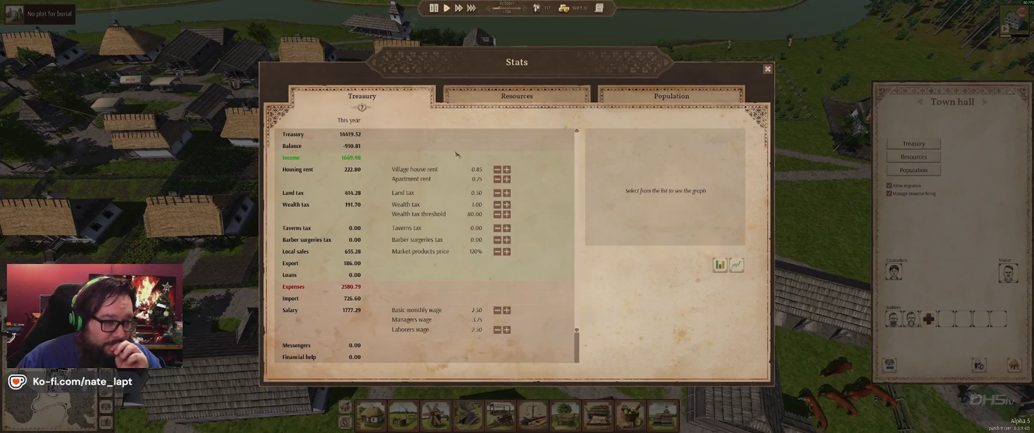
{"action": "left_click", "coordinate": [503, 92]}
{"action": "left_click", "coordinate": [673, 98]}
{"action": "left_click", "coordinate": [768, 69]}
Reopen population stats from the top bar, scroll through the table, and close it.
{"action": "mouse_move", "coordinate": [568, 12]}
{"action": "left_click", "coordinate": [538, 10]}
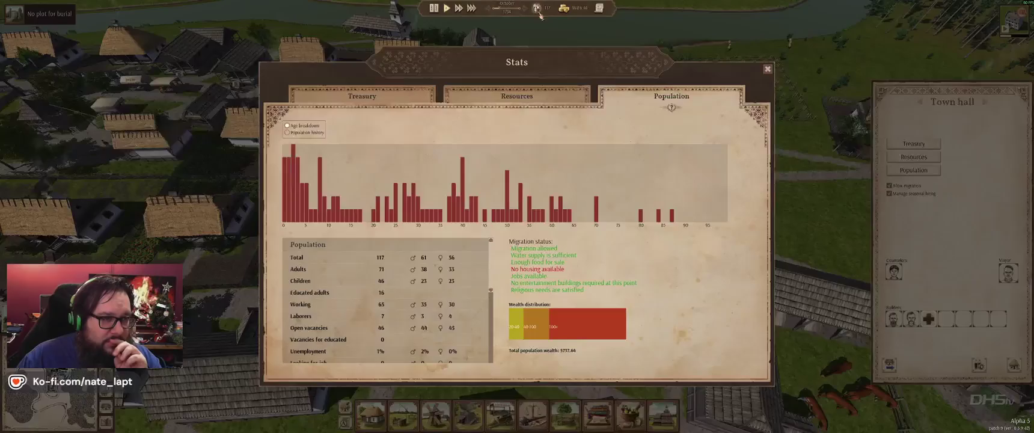
{"action": "scroll", "coordinate": [428, 275], "scroll_direction": "down", "scroll_amount": 5}
{"action": "scroll", "coordinate": [350, 304], "scroll_direction": "up", "scroll_amount": 3}
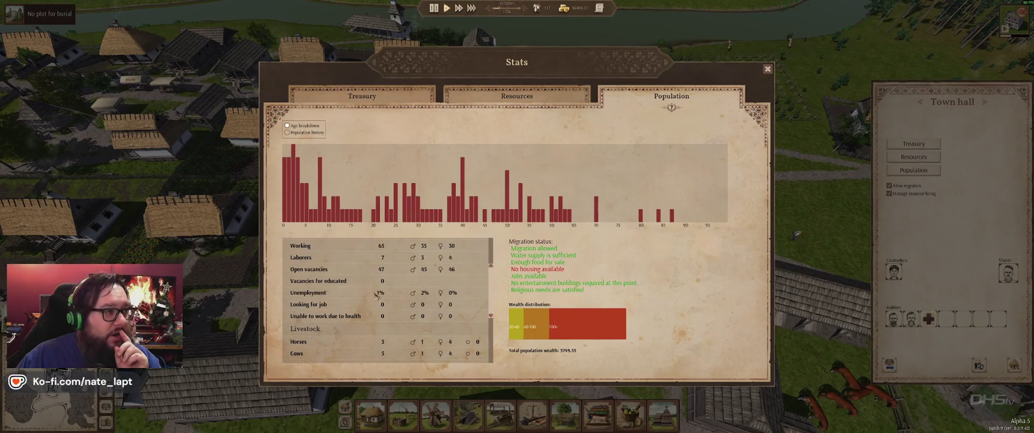
{"action": "scroll", "coordinate": [374, 292], "scroll_direction": "up", "scroll_amount": 1}
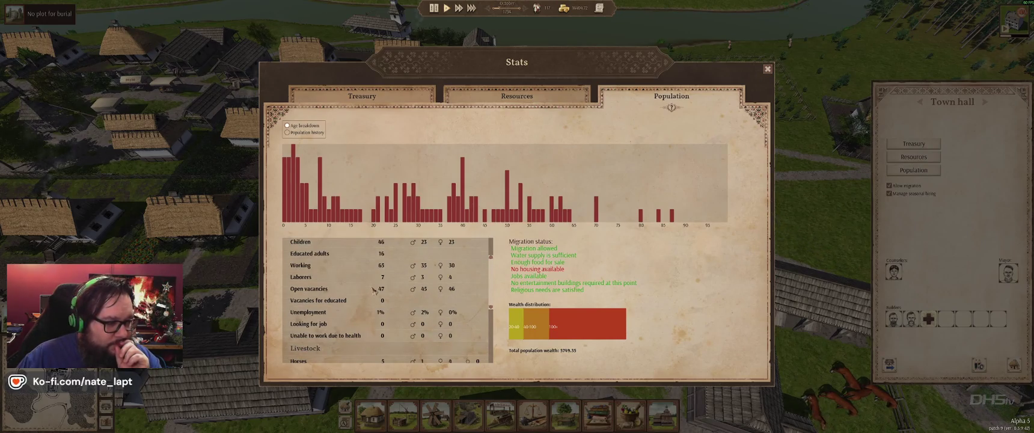
{"action": "key", "text": "Escape"}
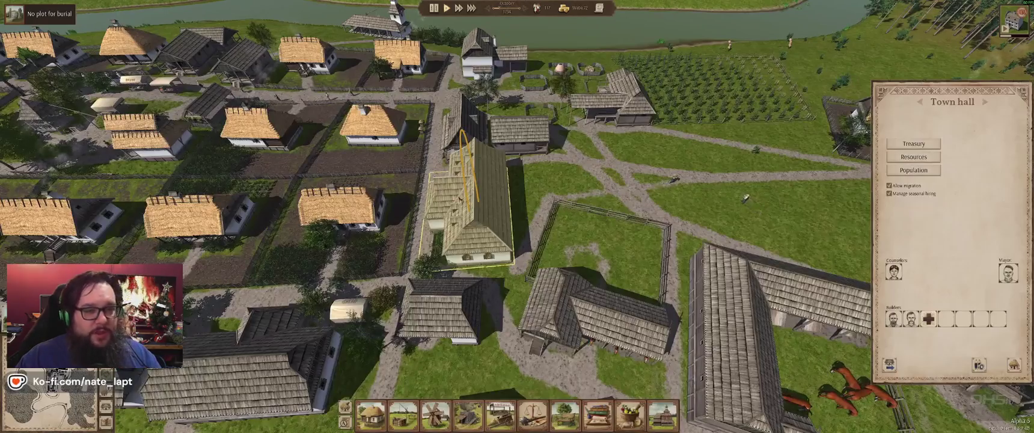
Pan east and rotate to the forest-edge field, then pick a village house from Houses.
{"action": "scroll", "coordinate": [518, 217], "scroll_direction": "down", "scroll_amount": 5}
{"action": "key", "text": "d"}
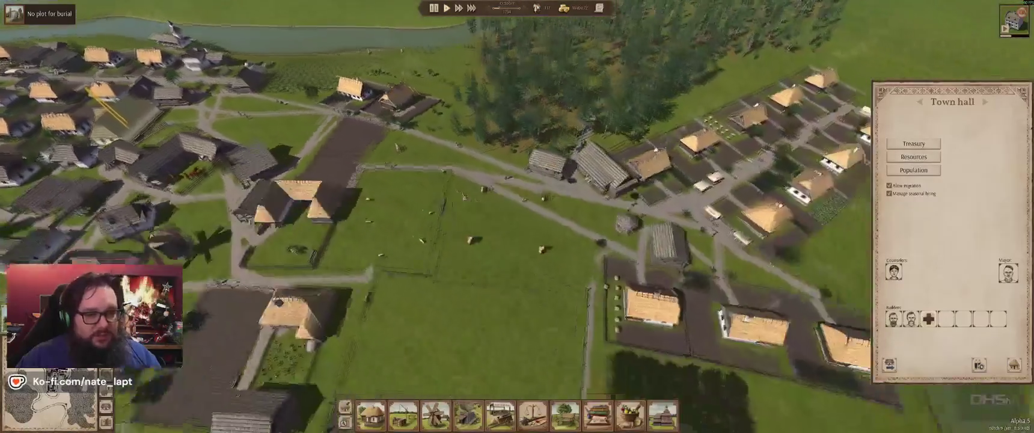
{"action": "key", "text": "d"}
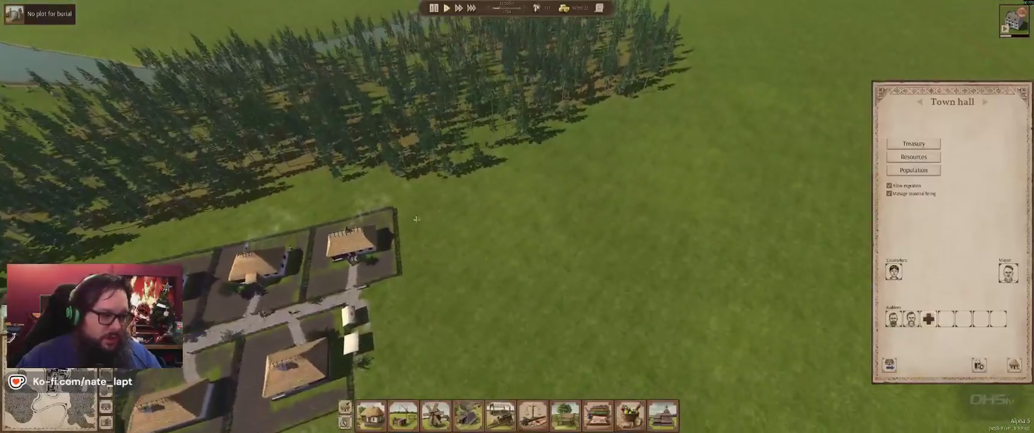
{"action": "key", "text": "e"}
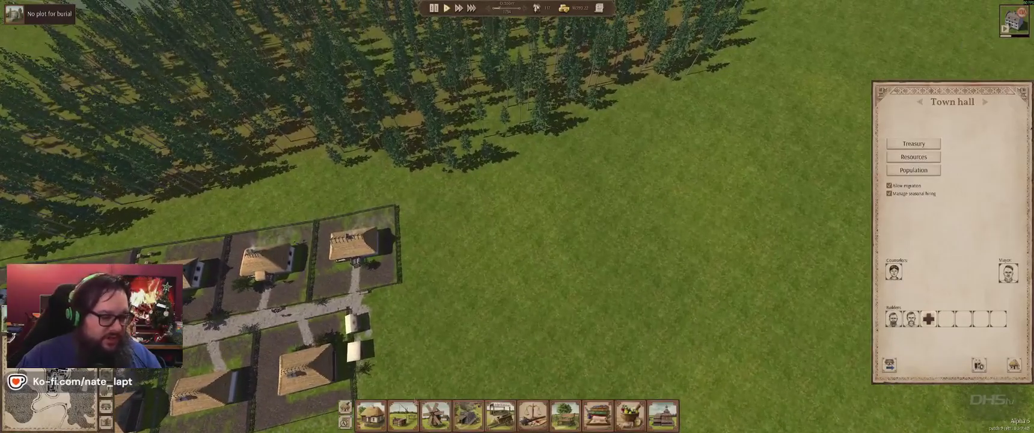
{"action": "left_click", "coordinate": [371, 415]}
{"action": "left_click", "coordinate": [429, 250]}
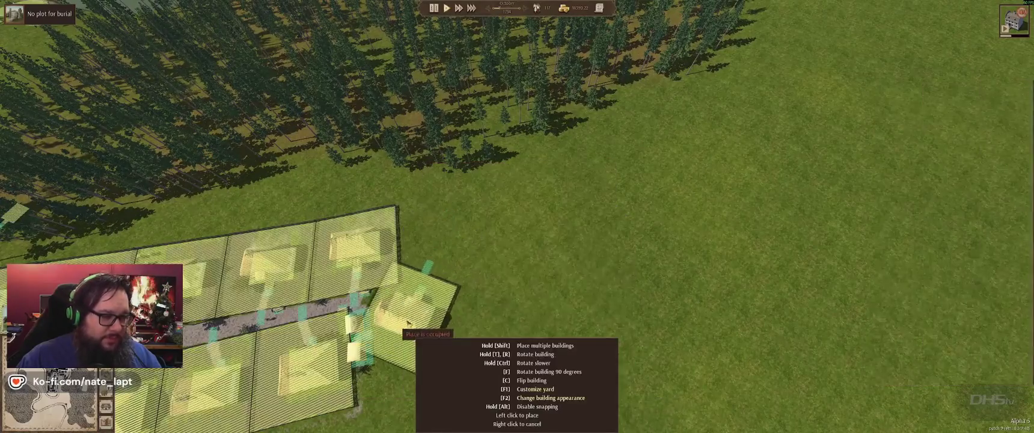
Place four new village house plots beside the existing house row near the forest edge.
{"action": "scroll", "coordinate": [407, 323], "scroll_direction": "down", "scroll_amount": 3}
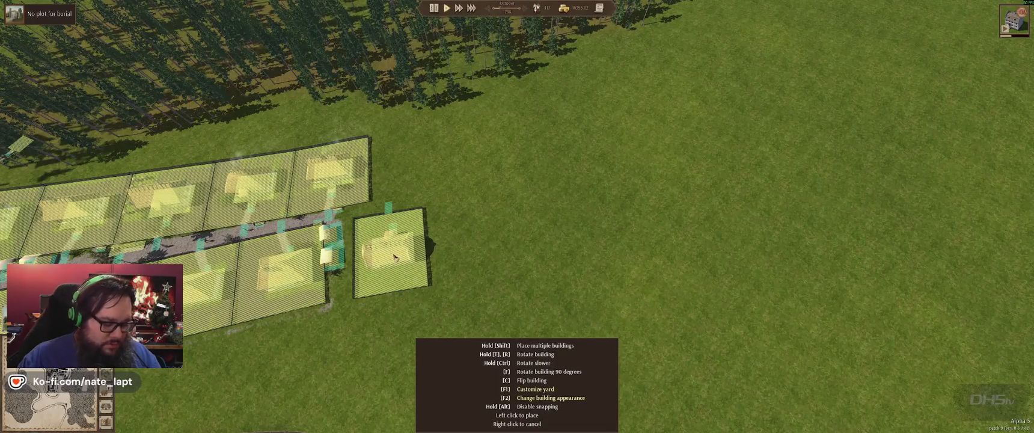
{"action": "scroll", "coordinate": [397, 259], "scroll_direction": "up", "scroll_amount": 5}
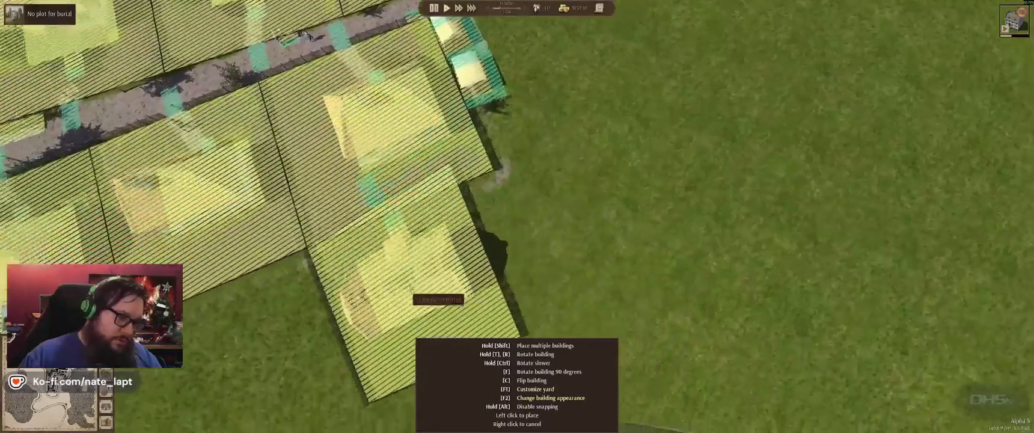
{"action": "scroll", "coordinate": [415, 298], "scroll_direction": "down", "scroll_amount": 5}
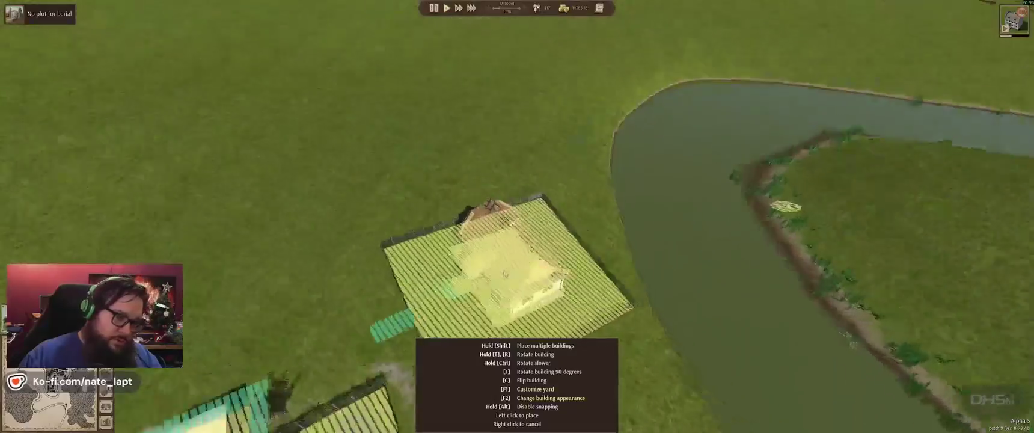
{"action": "scroll", "coordinate": [369, 319], "scroll_direction": "up", "scroll_amount": 5}
{"action": "key", "text": "e"}
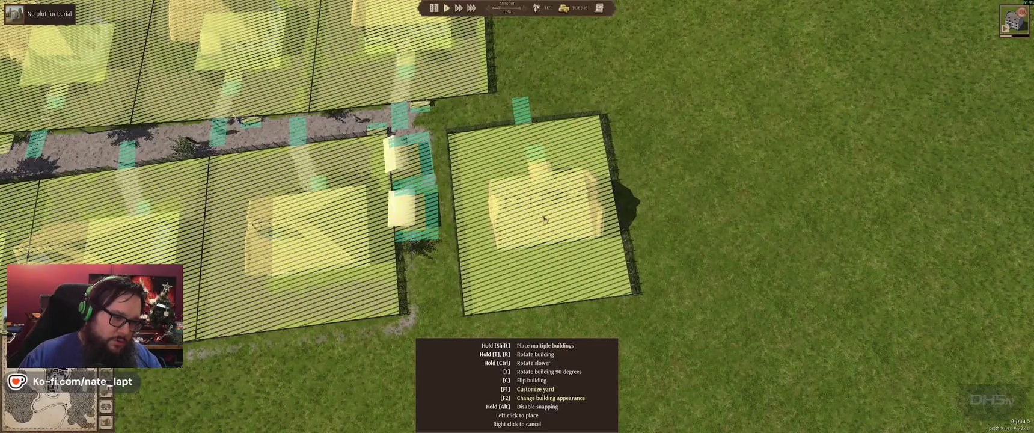
{"action": "left_click", "coordinate": [541, 219], "text": "shift"}
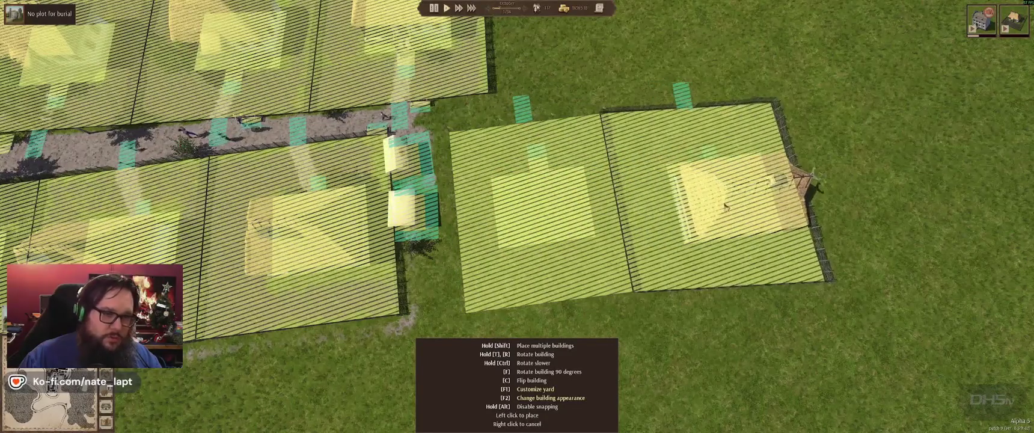
{"action": "left_click", "coordinate": [725, 206], "text": "shift"}
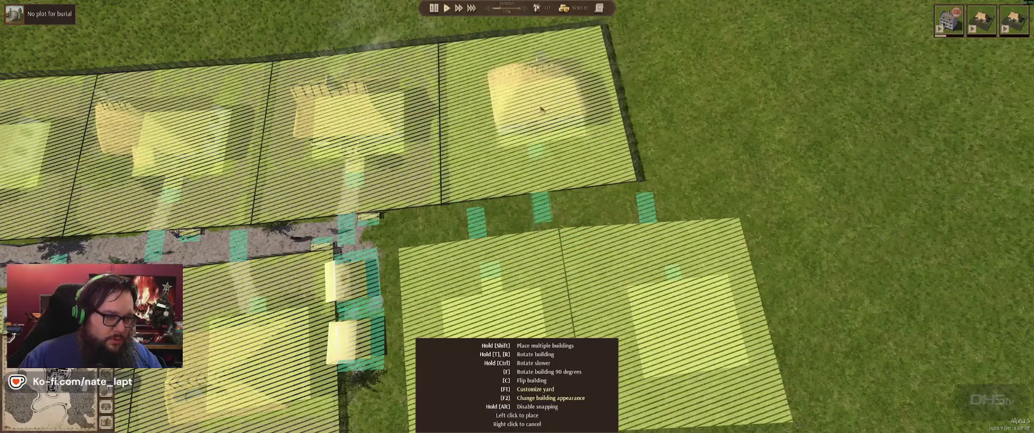
{"action": "left_click", "coordinate": [539, 110], "text": "shift"}
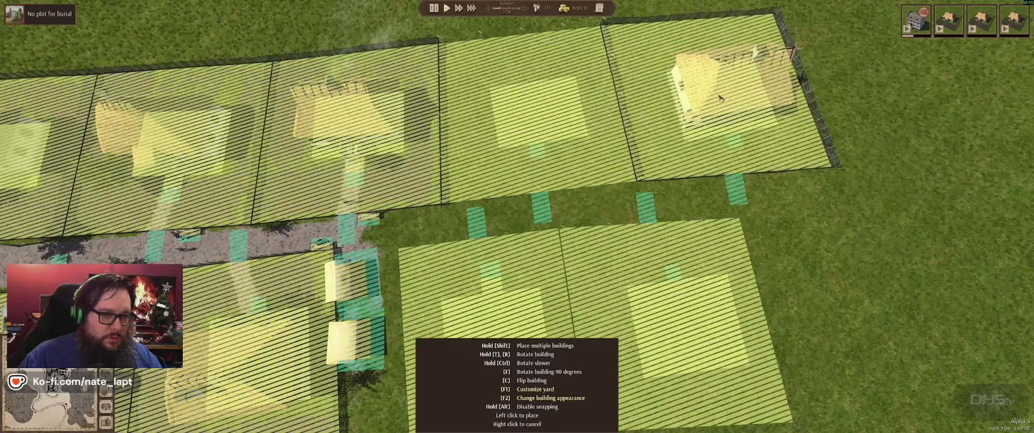
{"action": "left_click", "coordinate": [721, 97]}
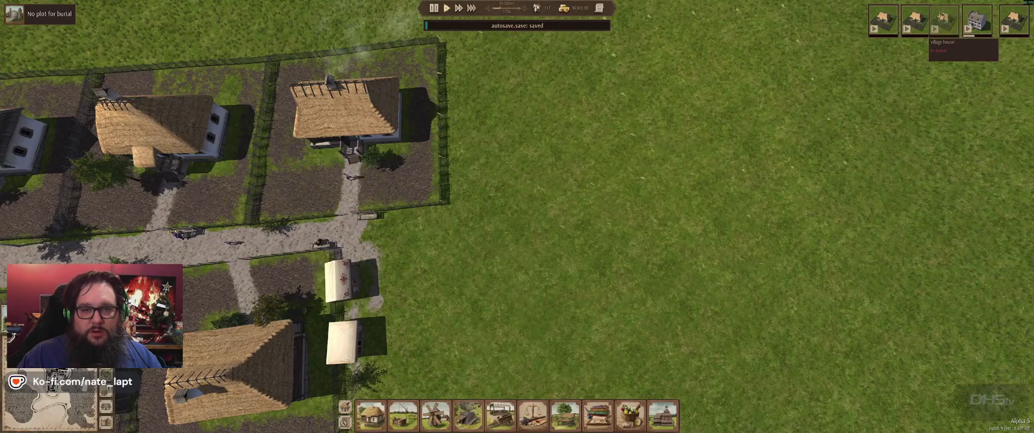
Inspect a planned house, the windmill, farm, warehouse and stable in turn.
{"action": "scroll", "coordinate": [517, 216], "scroll_direction": "down", "scroll_amount": 5}
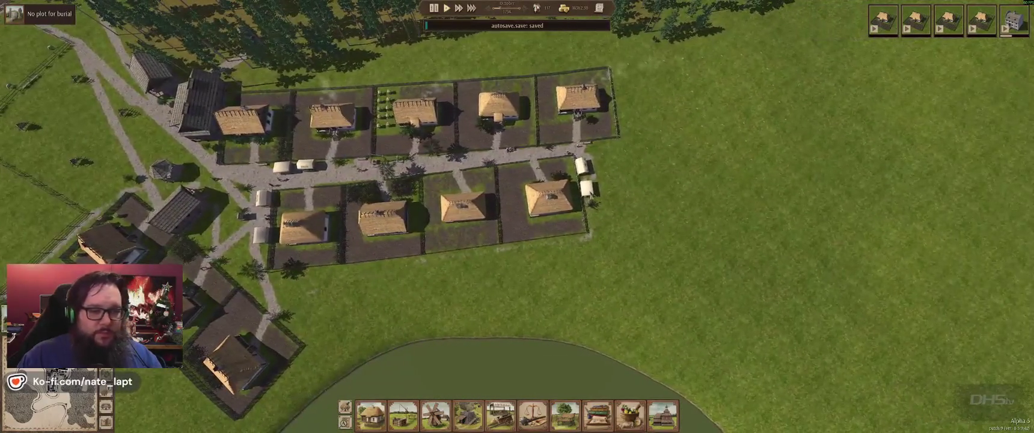
{"action": "left_click", "coordinate": [716, 182]}
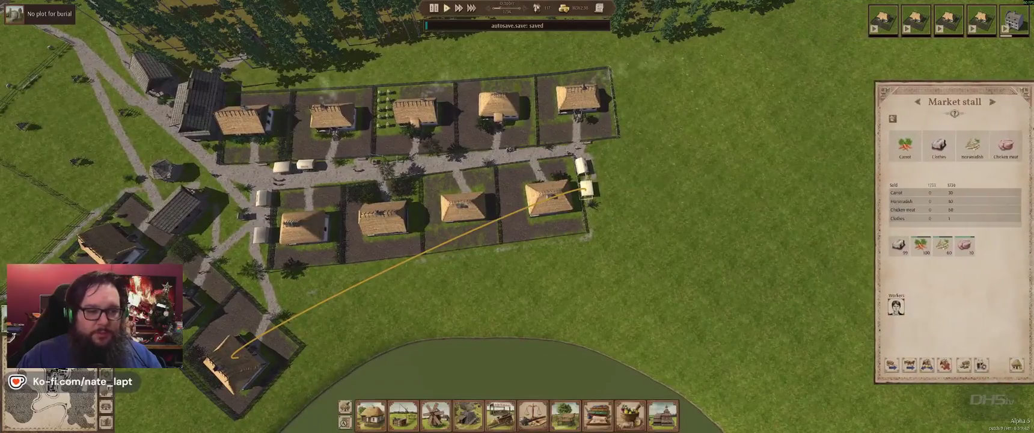
{"action": "scroll", "coordinate": [600, 258], "scroll_direction": "up", "scroll_amount": 5}
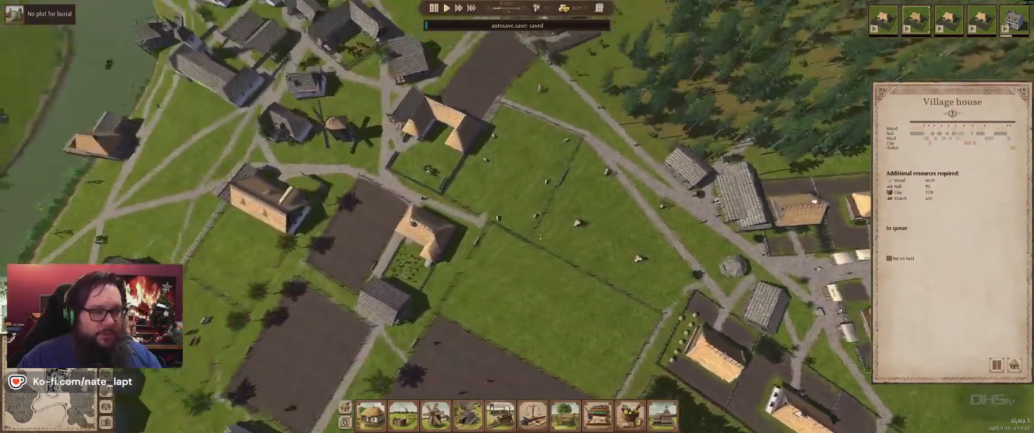
{"action": "scroll", "coordinate": [563, 225], "scroll_direction": "down", "scroll_amount": 5}
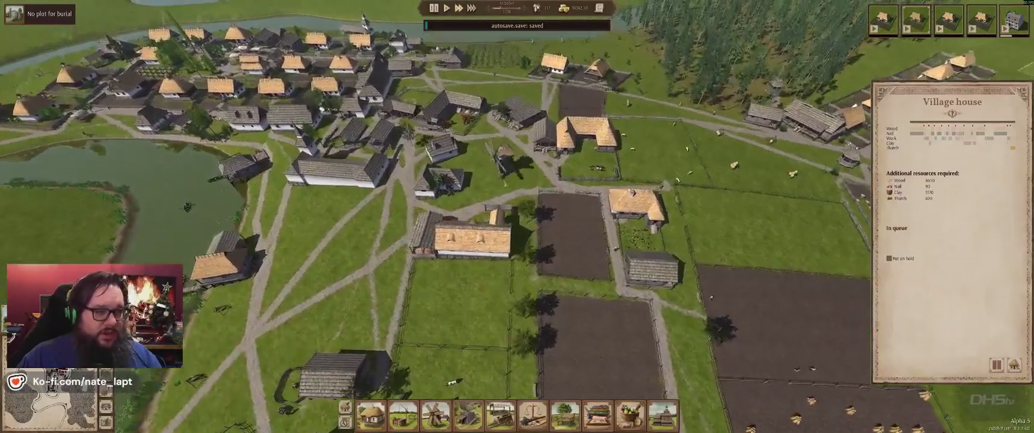
{"action": "left_click", "coordinate": [505, 173]}
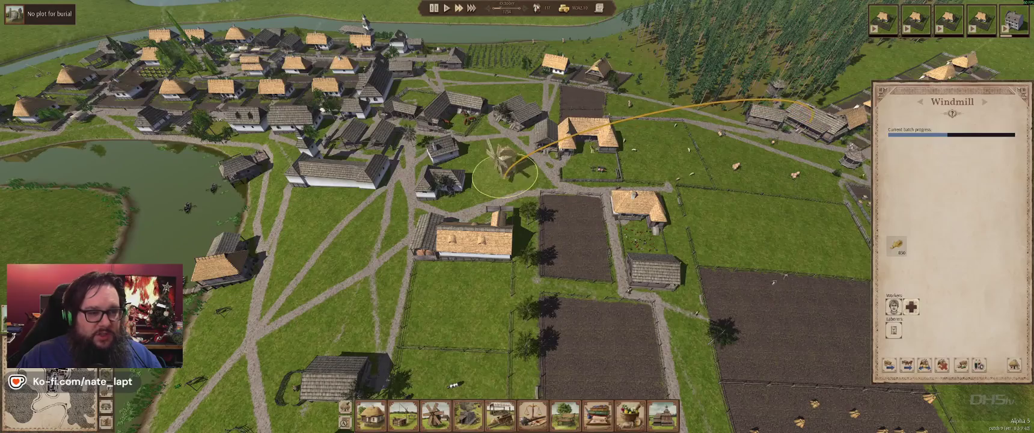
{"action": "left_click", "coordinate": [588, 133]}
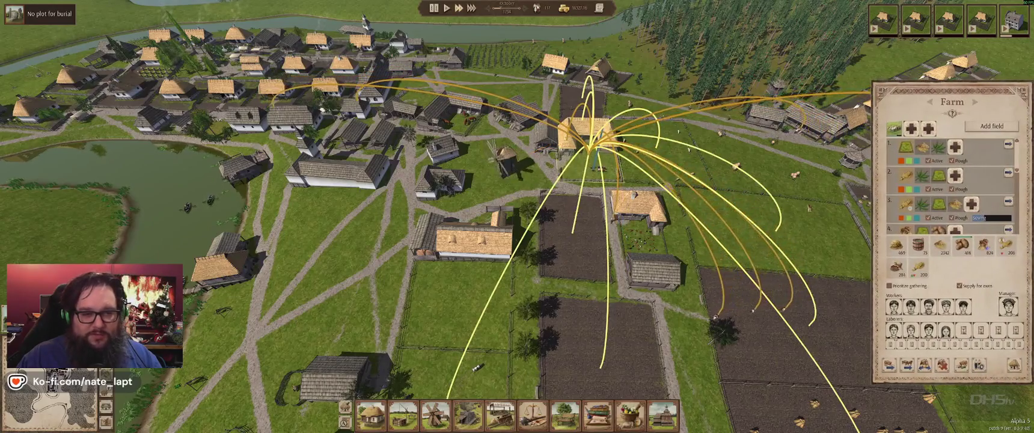
{"action": "left_click", "coordinate": [546, 135]}
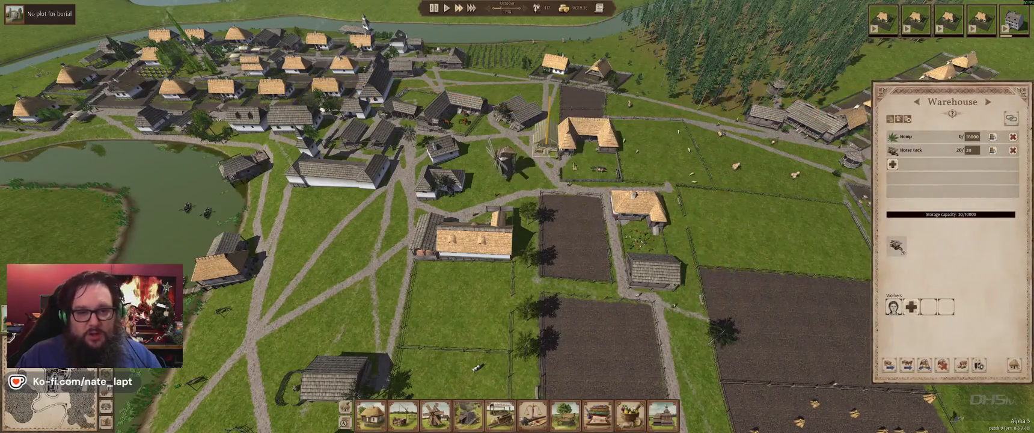
{"action": "left_click", "coordinate": [445, 111]}
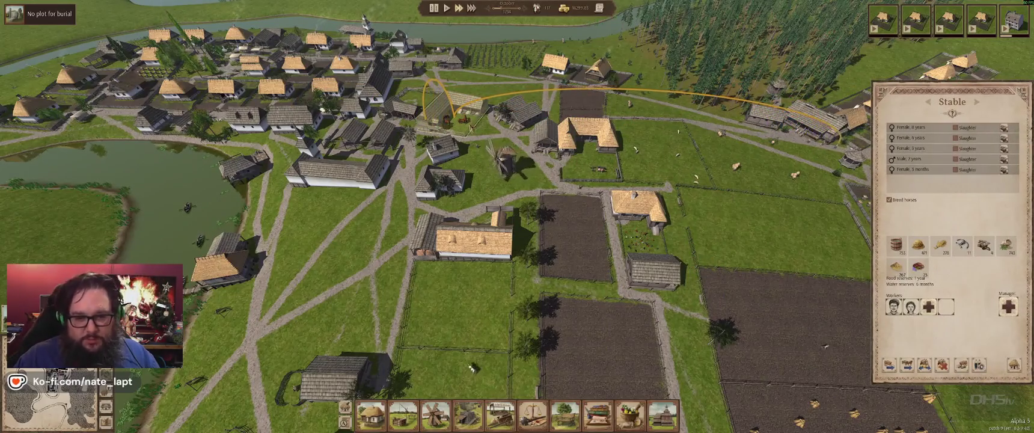
Check the sheep farm and chicken coop, return to the sheep farm, and pan to the pond.
{"action": "left_click", "coordinate": [475, 241]}
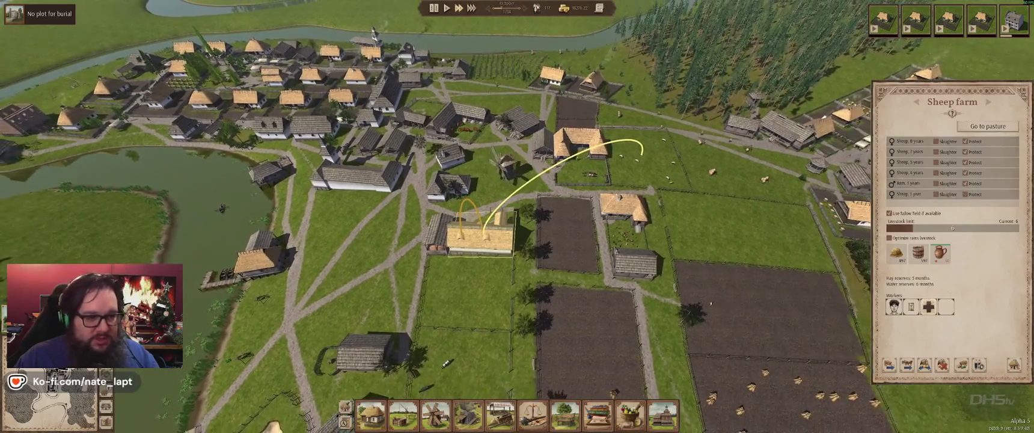
{"action": "left_click", "coordinate": [641, 253]}
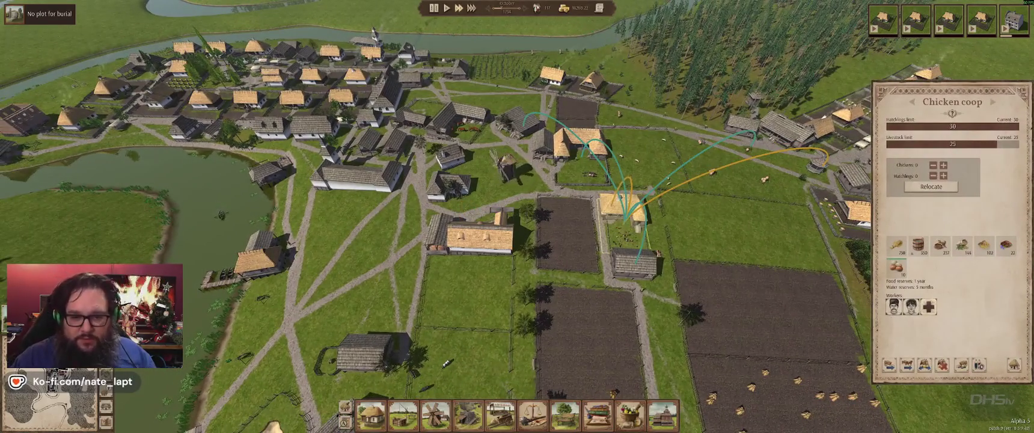
{"action": "left_click", "coordinate": [505, 248]}
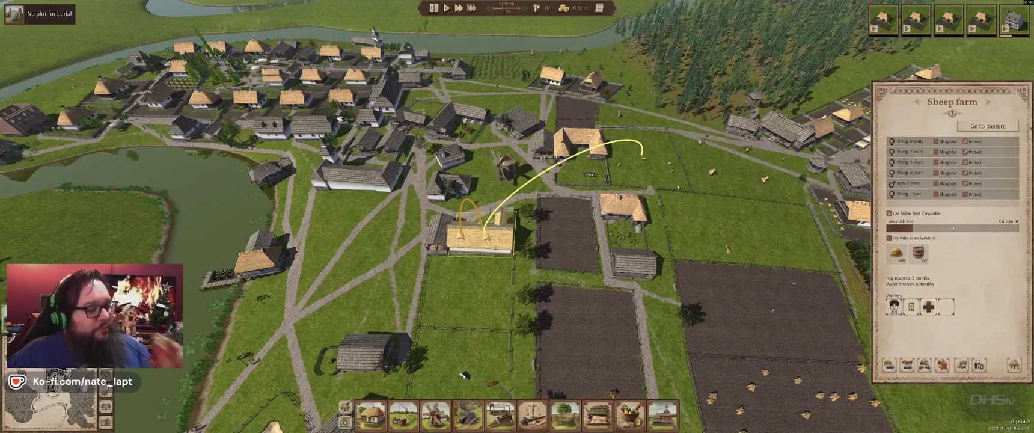
{"action": "key", "text": "q"}
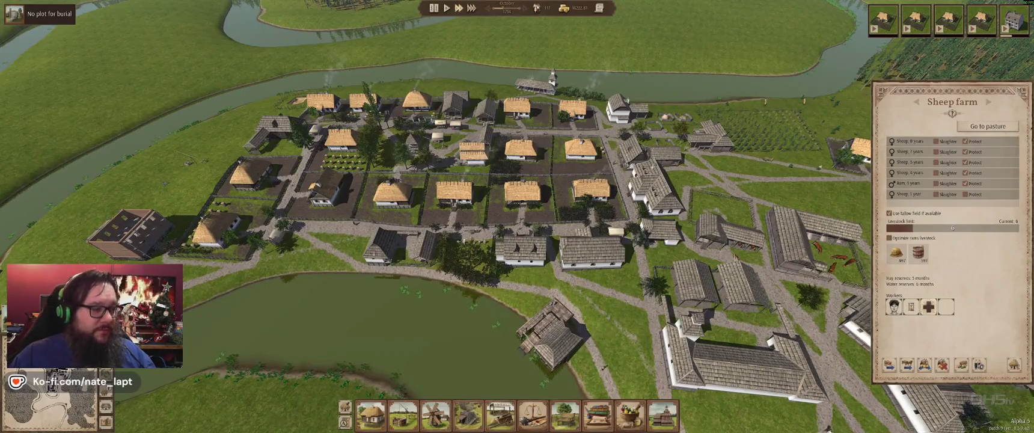
Inspect a village house, the thatchery's production limits and the cart shed's delivery routes.
{"action": "key", "text": "a"}
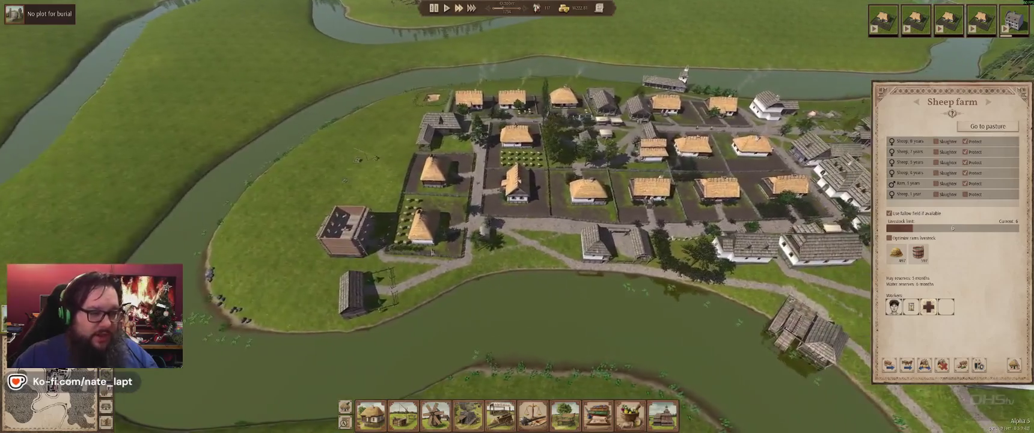
{"action": "left_click", "coordinate": [421, 228]}
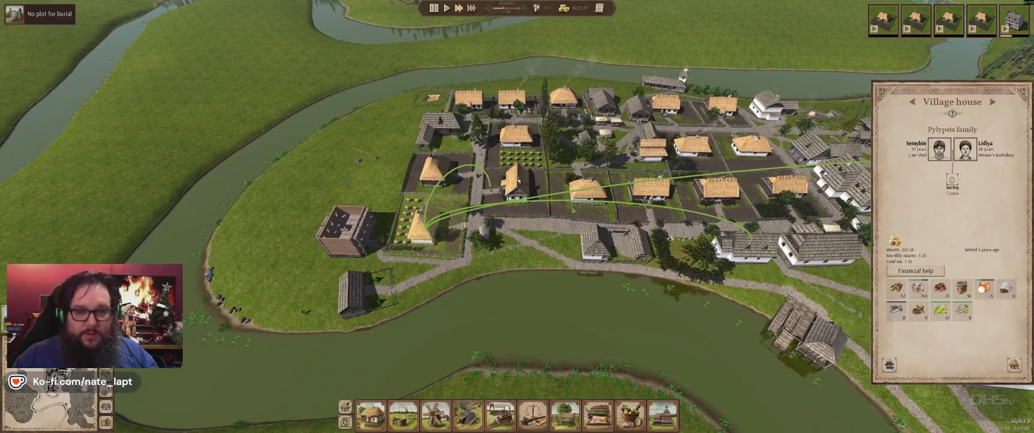
{"action": "left_click", "coordinate": [361, 295]}
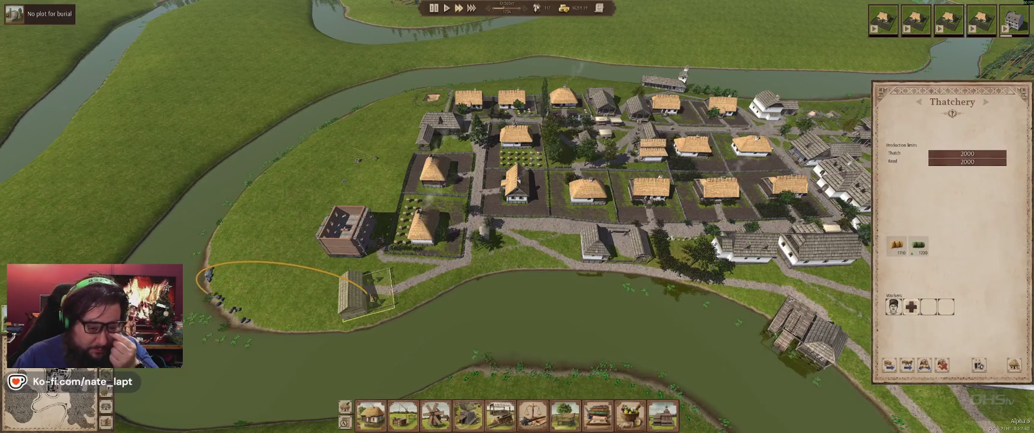
{"action": "left_click", "coordinate": [603, 249]}
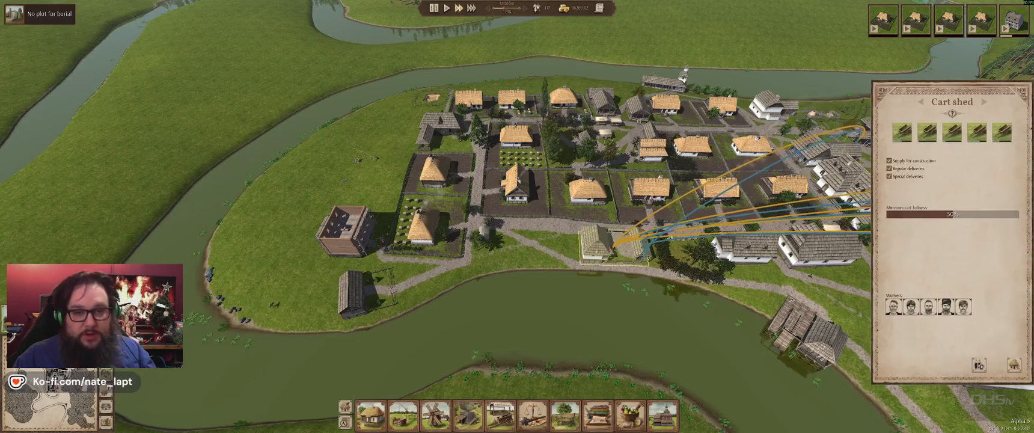
Open the cartwright, toggle a worker vacancy on and off, view hiring options, then close panels.
{"action": "left_click", "coordinate": [634, 246]}
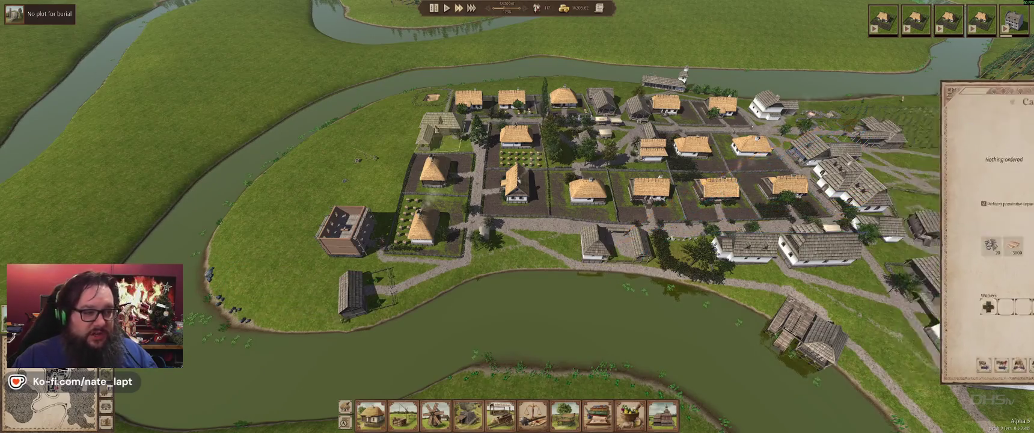
{"action": "left_click", "coordinate": [900, 312]}
{"action": "left_click", "coordinate": [894, 307]}
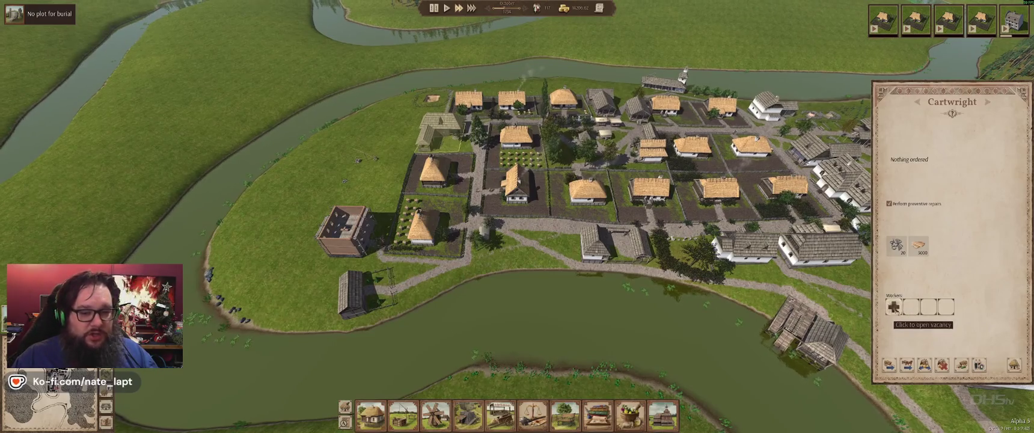
{"action": "left_click", "coordinate": [979, 365]}
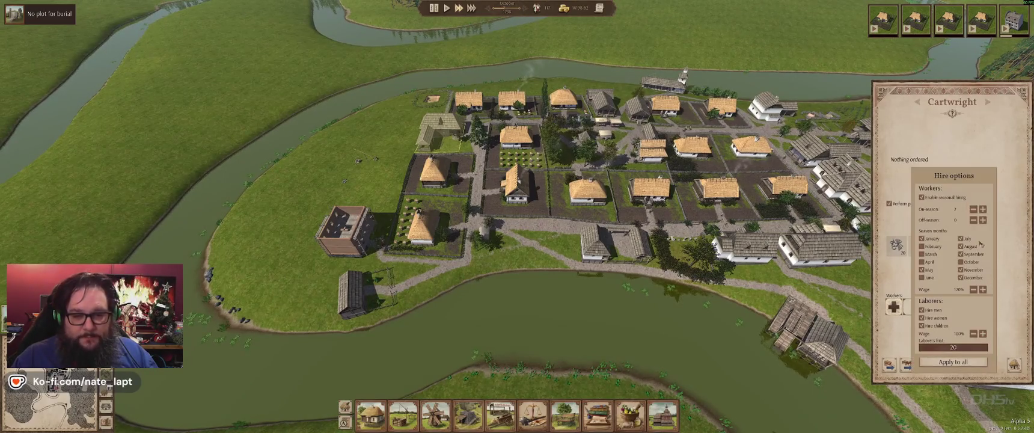
{"action": "key", "text": "Escape"}
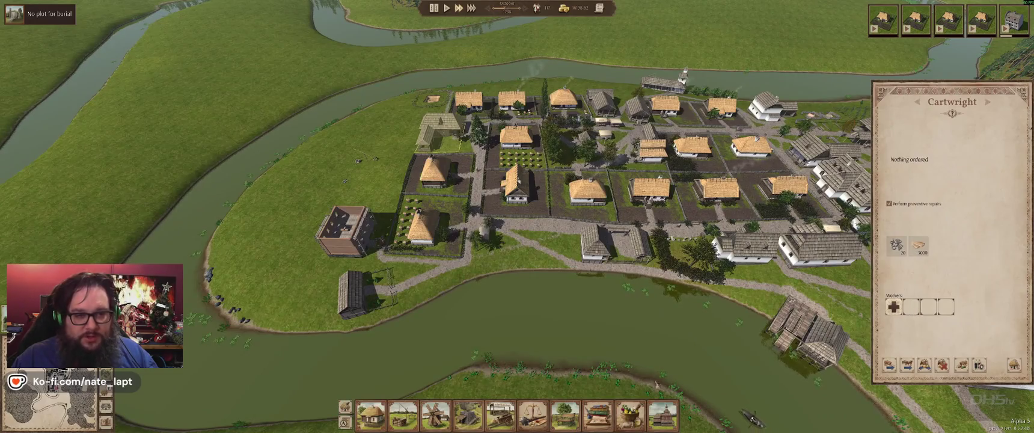
{"action": "key", "text": "Escape"}
Inspect the weaver's workshop, primary school, shoemaker's workshop, warehouse stock and tailor's workshop.
{"action": "key", "text": "w"}
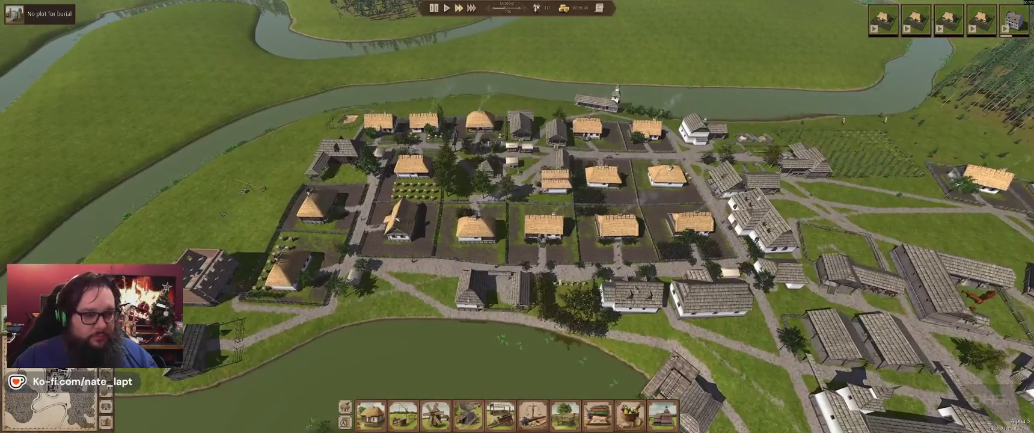
{"action": "left_click", "coordinate": [631, 294]}
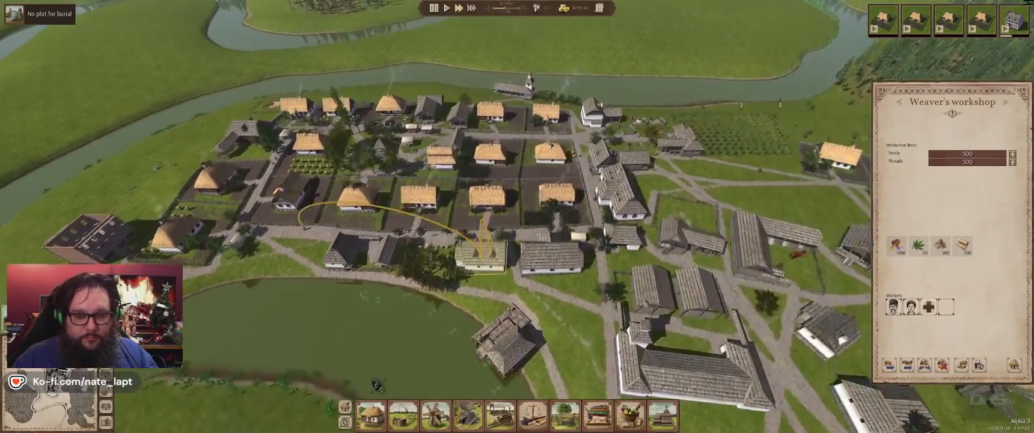
{"action": "left_click", "coordinate": [556, 267]}
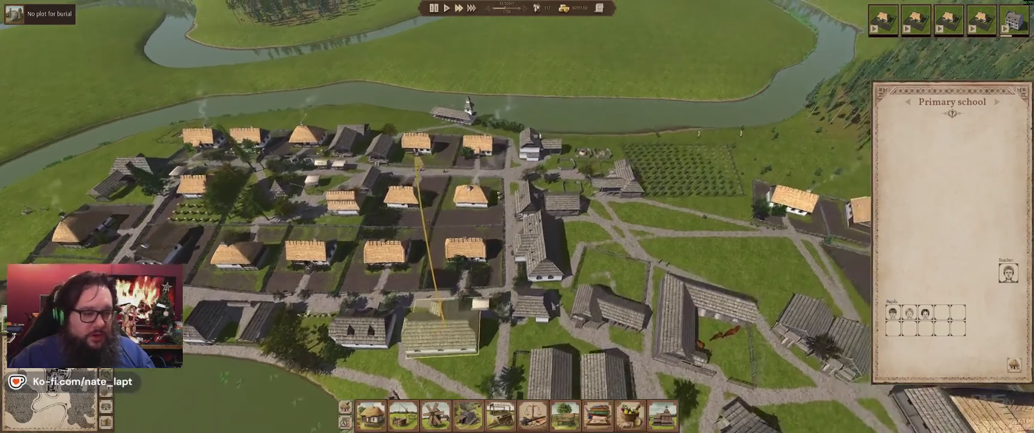
{"action": "left_click", "coordinate": [535, 305]}
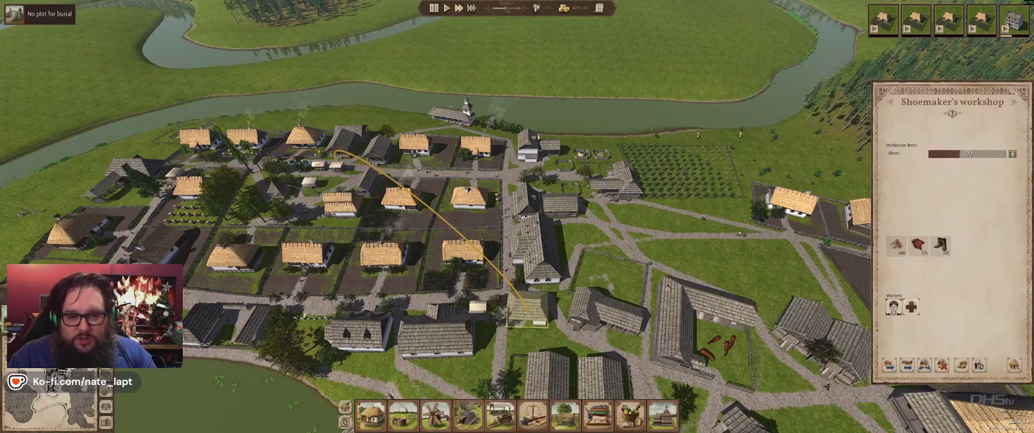
{"action": "left_click", "coordinate": [561, 207]}
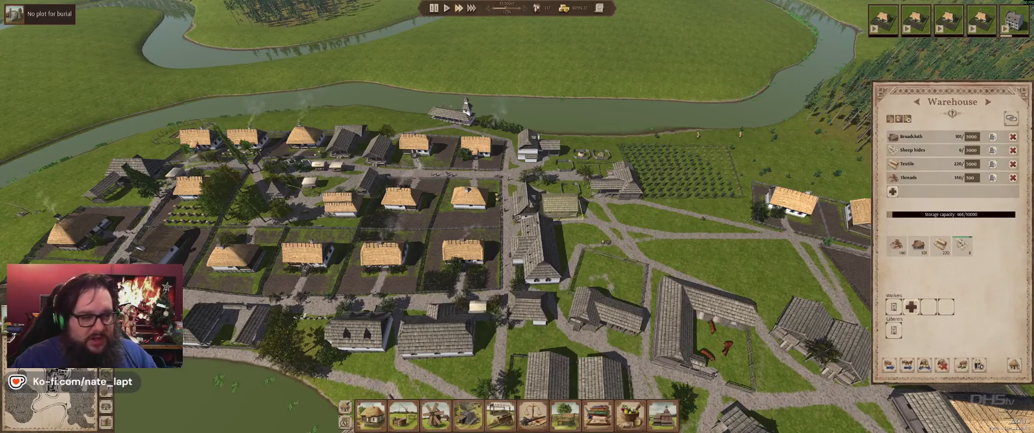
{"action": "left_click", "coordinate": [522, 199]}
Look over the tailor's hiring options, then check the trading dock's export stock.
{"action": "key", "text": "q"}
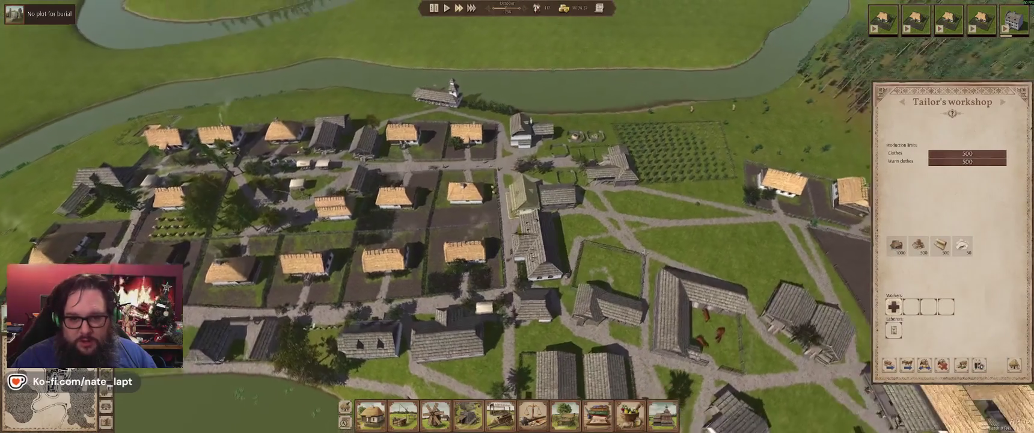
{"action": "left_click", "coordinate": [982, 366]}
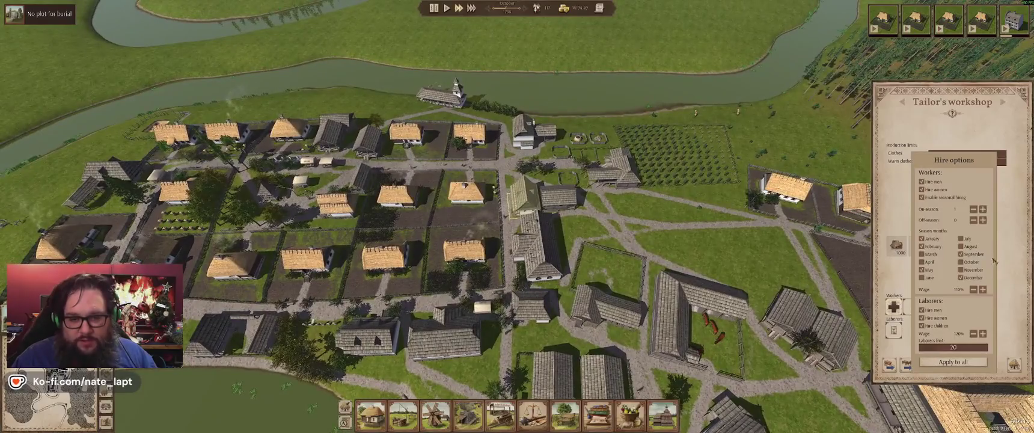
{"action": "left_click", "coordinate": [925, 153]}
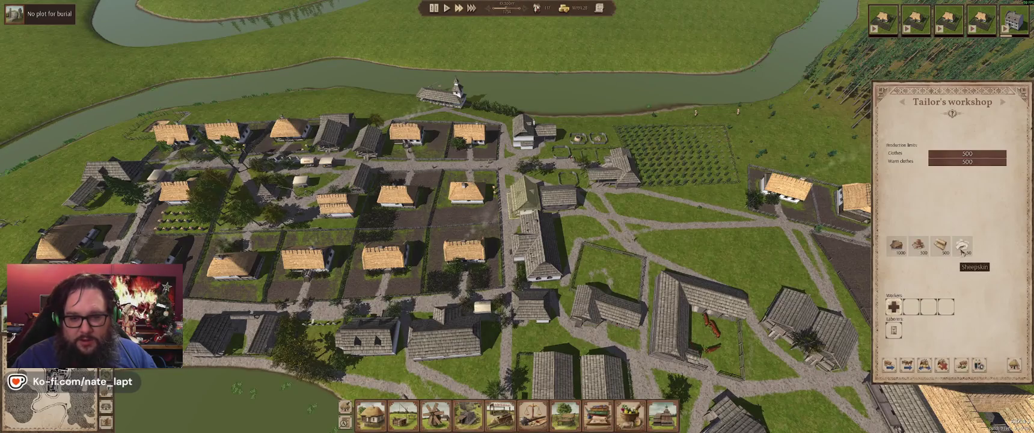
{"action": "left_click", "coordinate": [920, 245]}
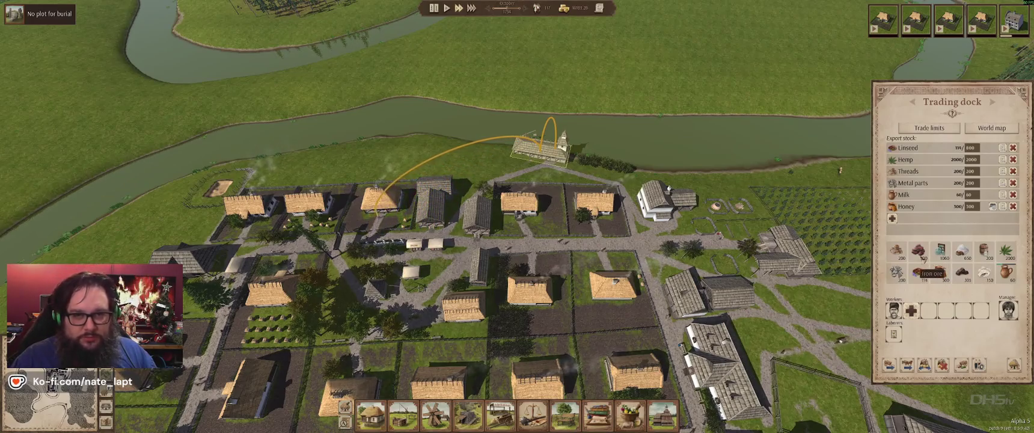
Move to the new village area, check the house plot under construction and the forestry building.
{"action": "key", "text": "d"}
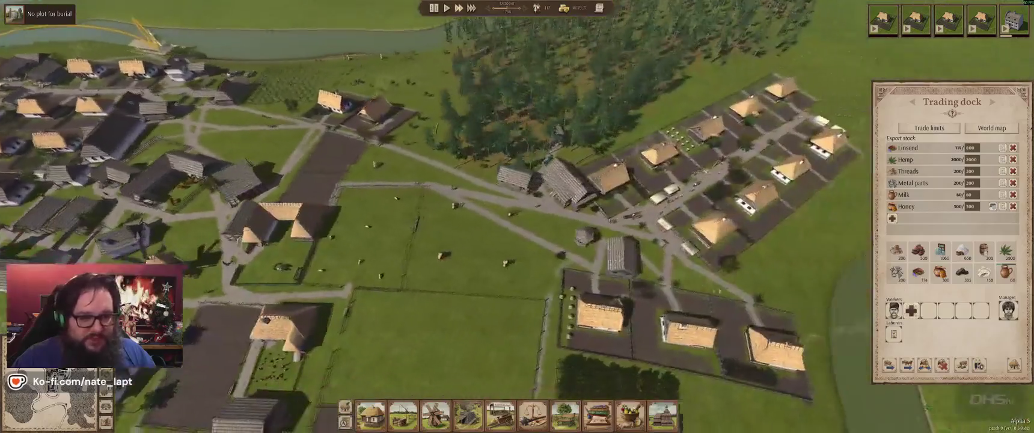
{"action": "left_click", "coordinate": [589, 249]}
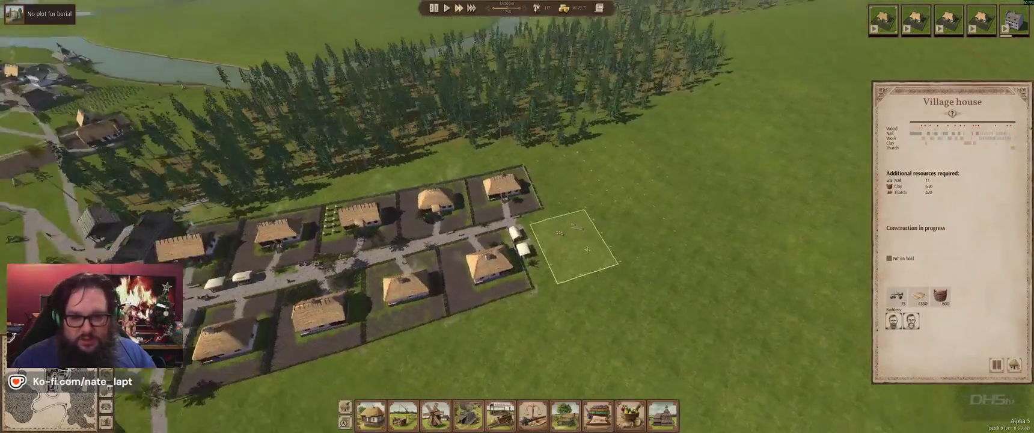
{"action": "key", "text": "q"}
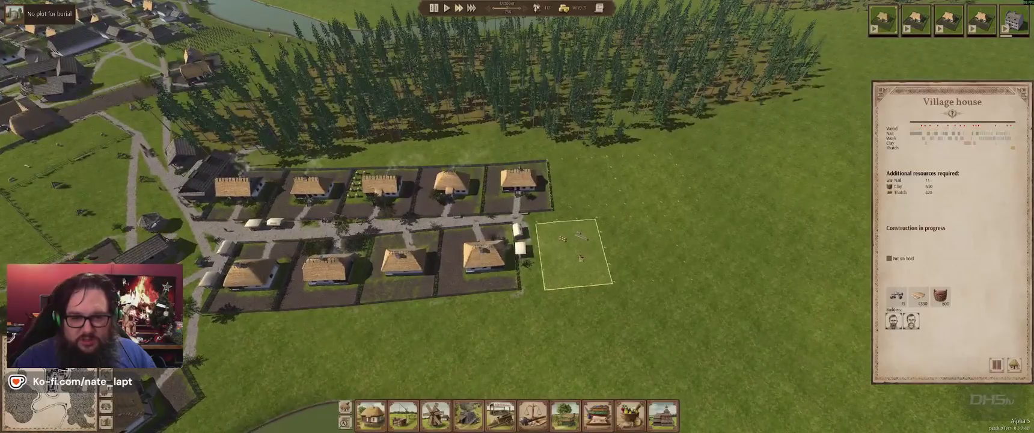
{"action": "key", "text": "w"}
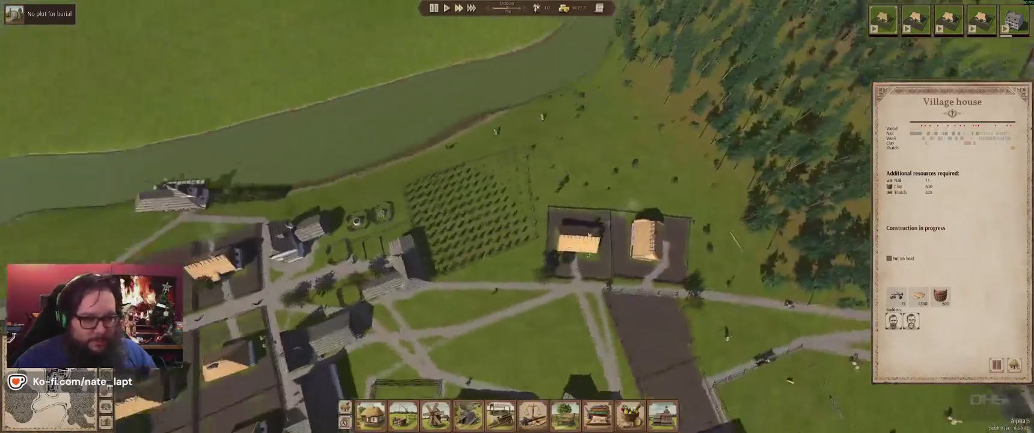
{"action": "key", "text": "s"}
{"action": "left_click", "coordinate": [508, 201]}
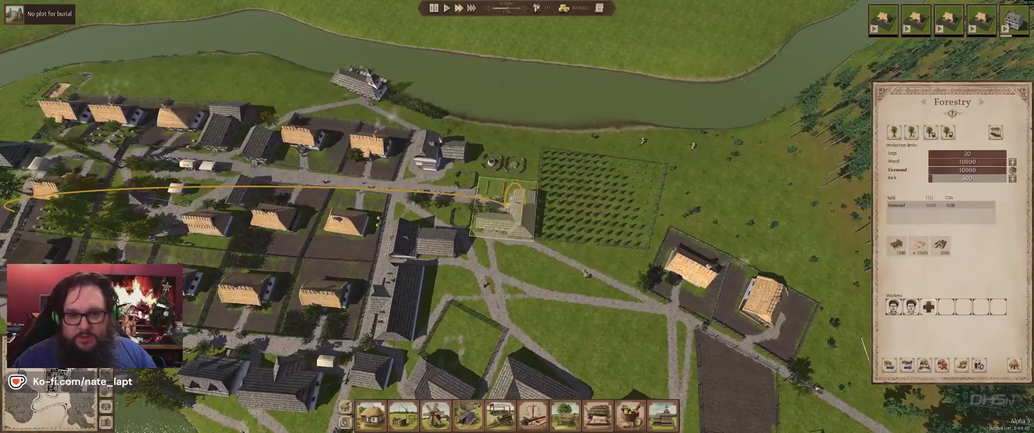
{"action": "scroll", "coordinate": [584, 272], "scroll_direction": "down", "scroll_amount": 2}
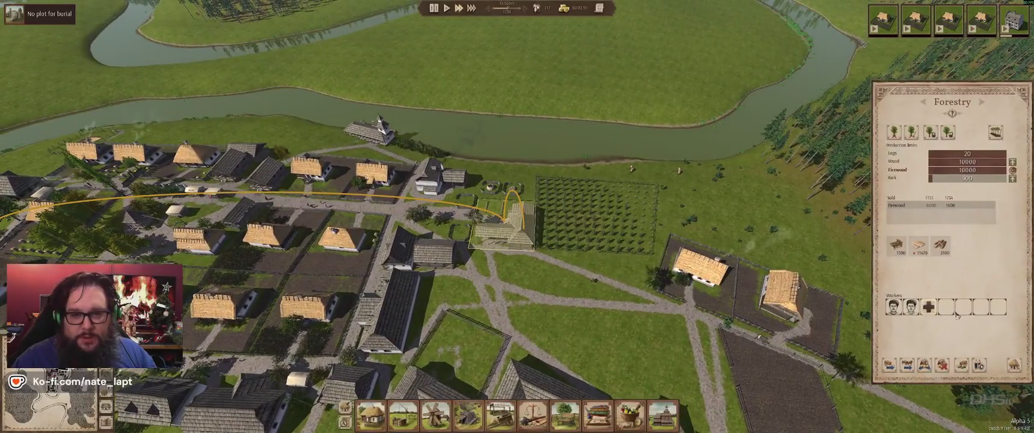
Check the charcoal pile and tailor's workshop, ending on the wagon shed's supply settings.
{"action": "key", "text": "a"}
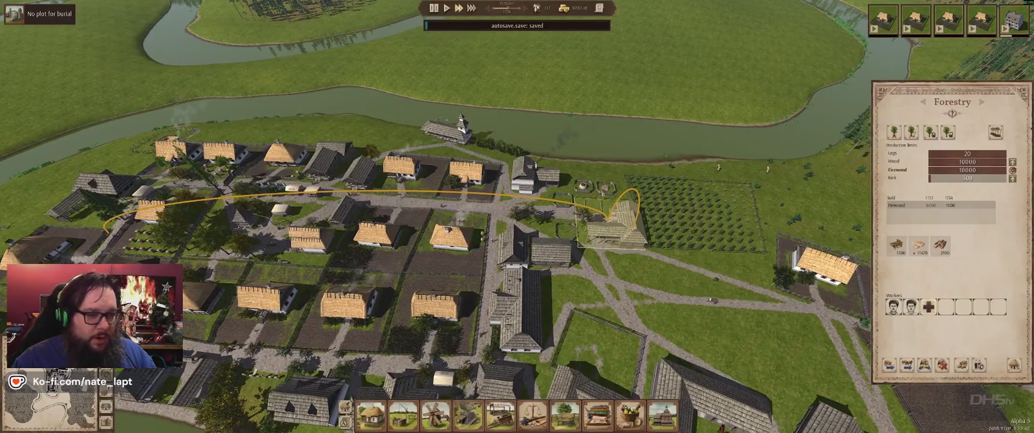
{"action": "left_click", "coordinate": [962, 364]}
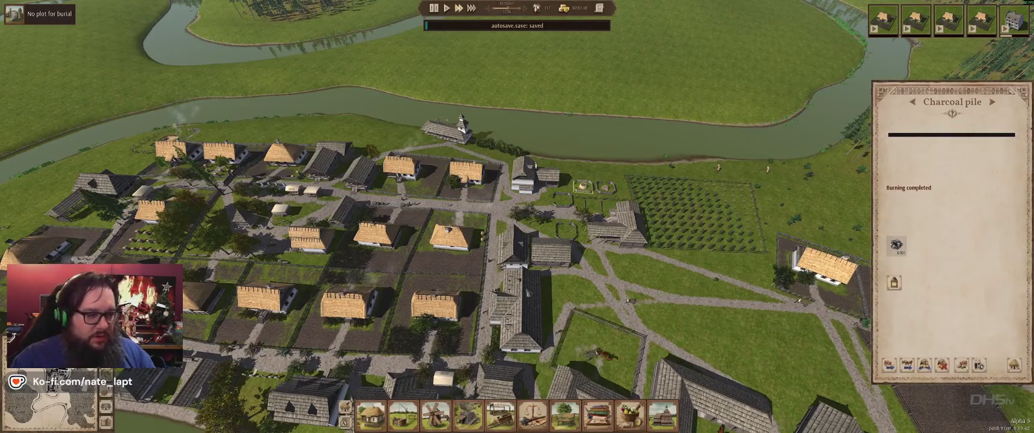
{"action": "left_click", "coordinate": [512, 246]}
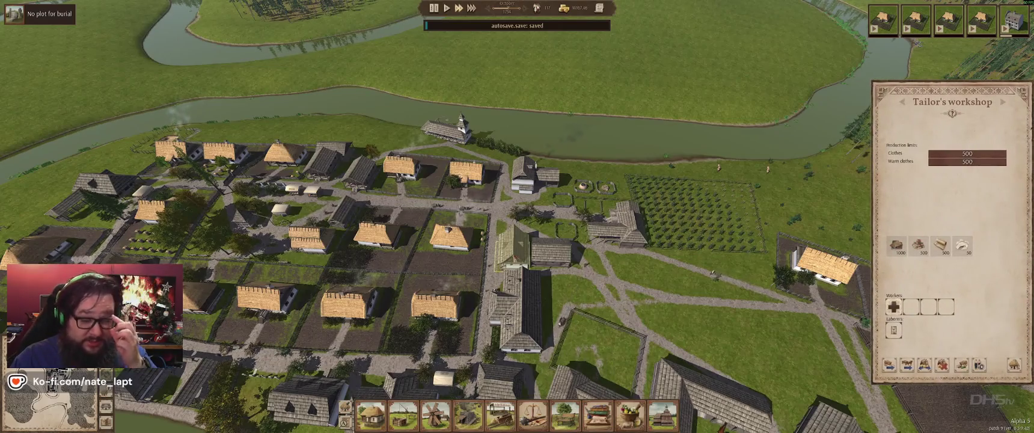
{"action": "left_click", "coordinate": [961, 364]}
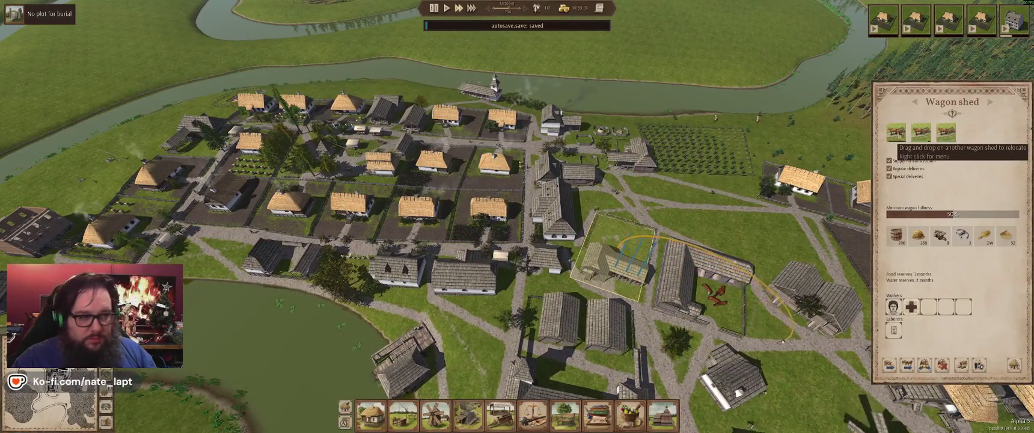
View the cart parking details, then open a market stall's goods and sales.
{"action": "scroll", "coordinate": [517, 241], "scroll_direction": "up", "scroll_amount": 3}
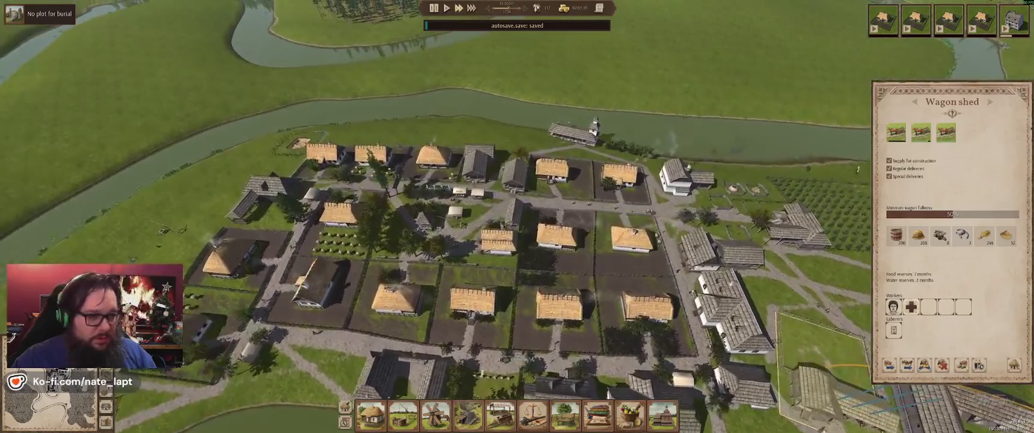
{"action": "left_click", "coordinate": [962, 365]}
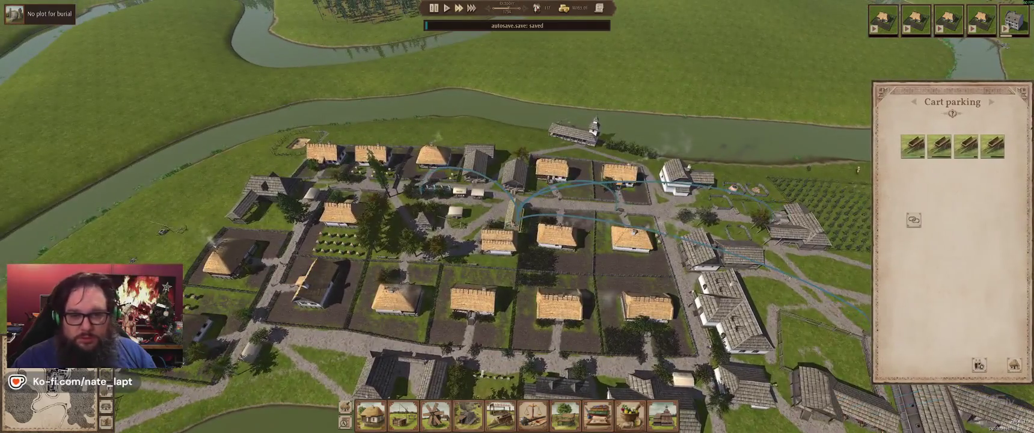
{"action": "left_click", "coordinate": [455, 211]}
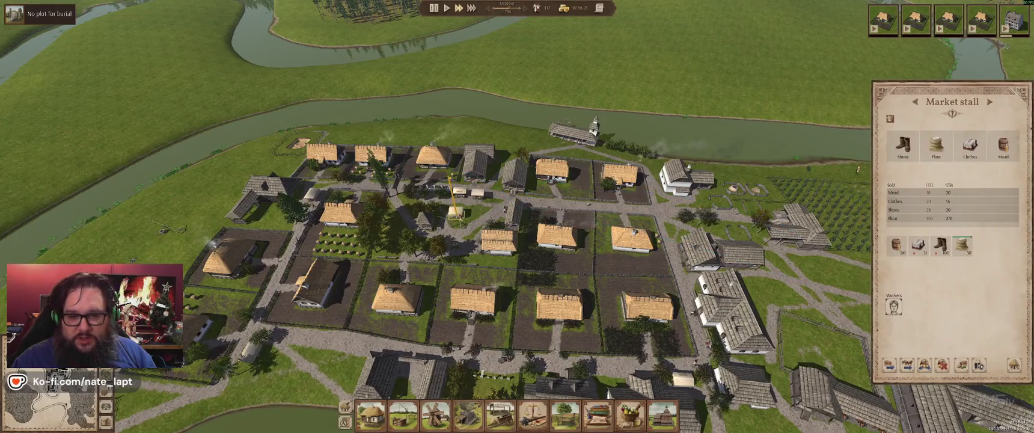
Step through eight more market stalls, close the panel, and open the shoemaker's workshop.
{"action": "left_click", "coordinate": [990, 102]}
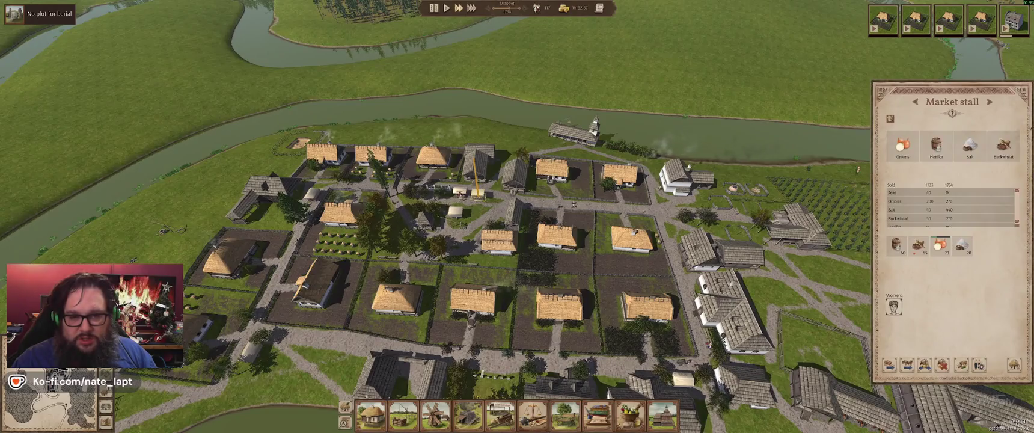
{"action": "left_click", "coordinate": [990, 102]}
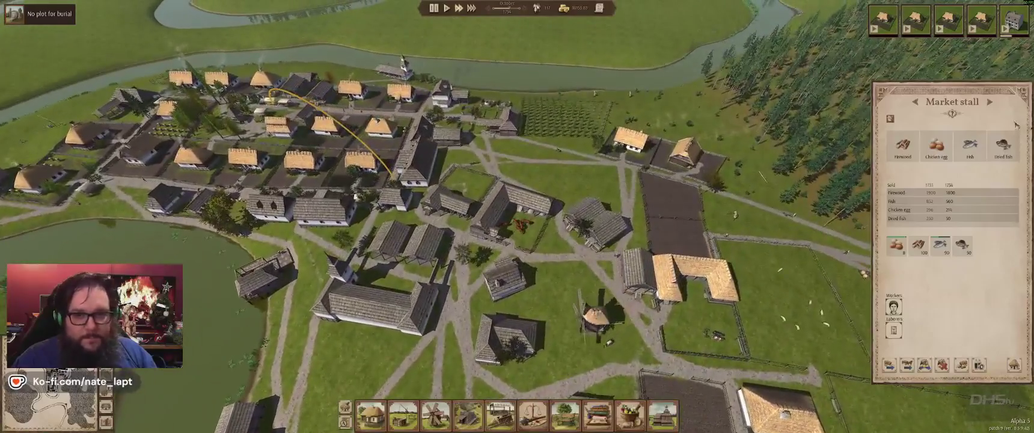
{"action": "left_click", "coordinate": [990, 102]}
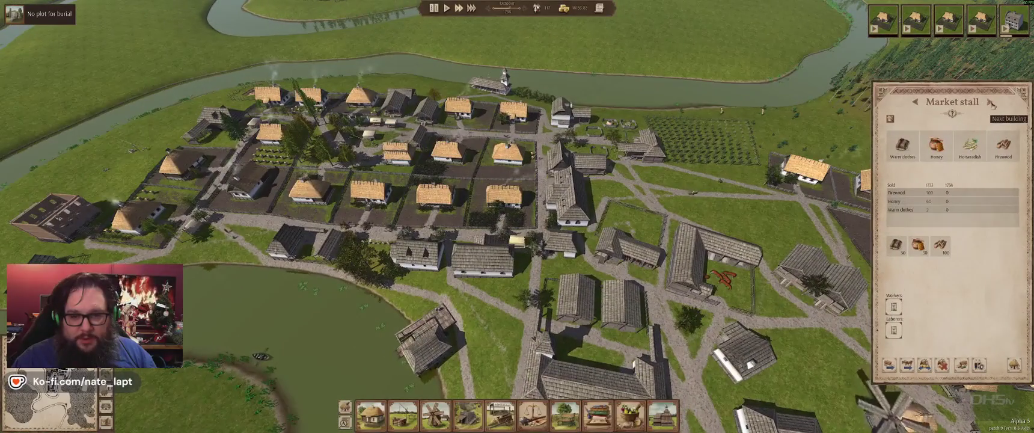
{"action": "left_click", "coordinate": [991, 102]}
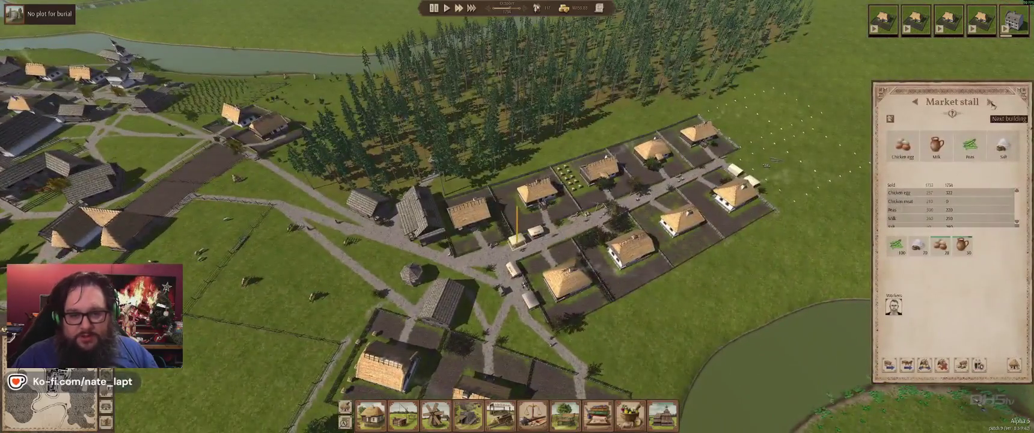
{"action": "left_click", "coordinate": [990, 102]}
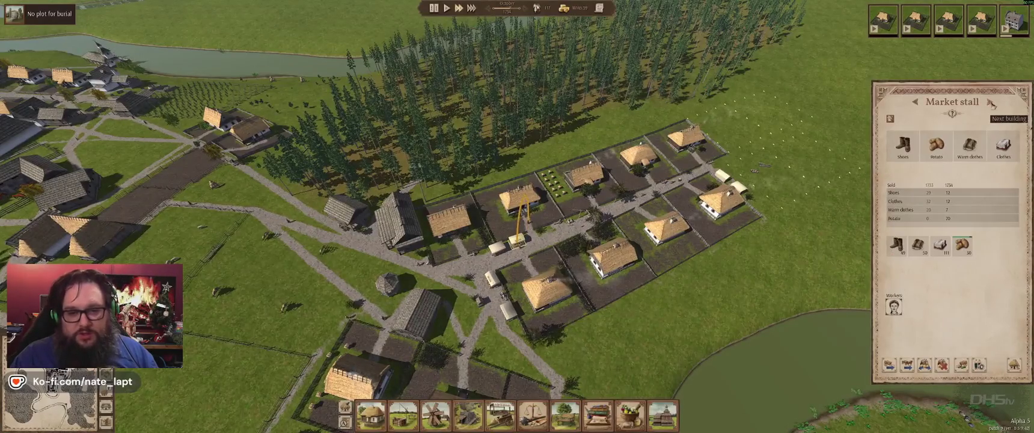
{"action": "left_click", "coordinate": [990, 103]}
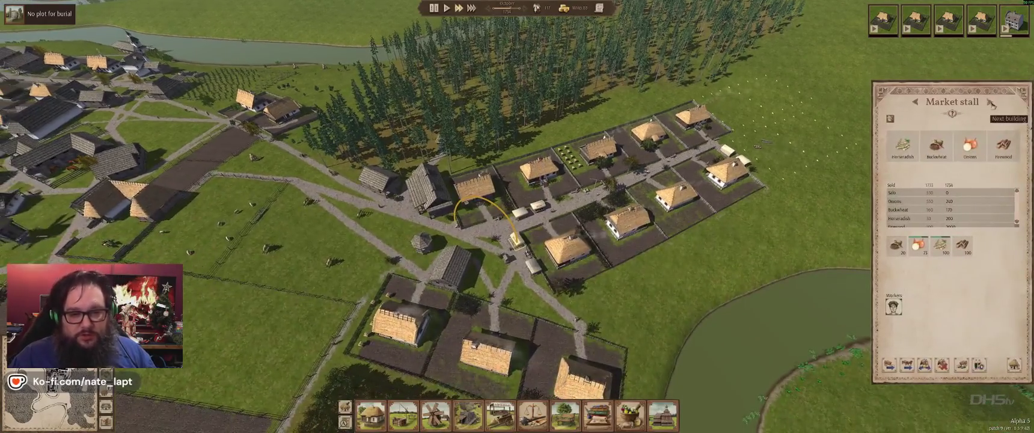
{"action": "left_click", "coordinate": [990, 103]}
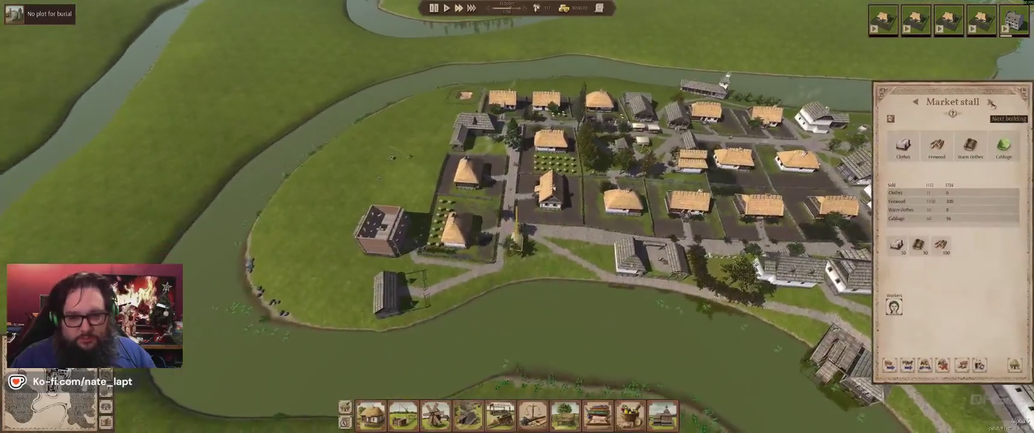
{"action": "left_click", "coordinate": [991, 103]}
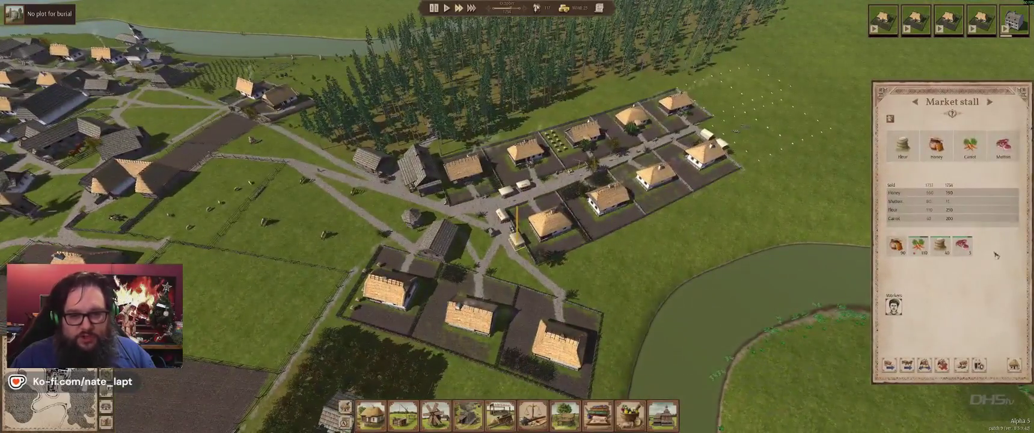
{"action": "right_click", "coordinate": [753, 270]}
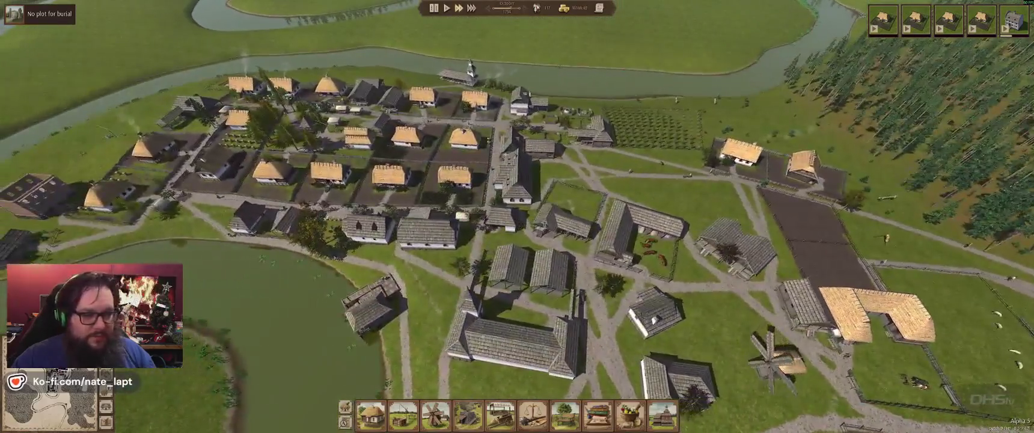
{"action": "left_click", "coordinate": [501, 219]}
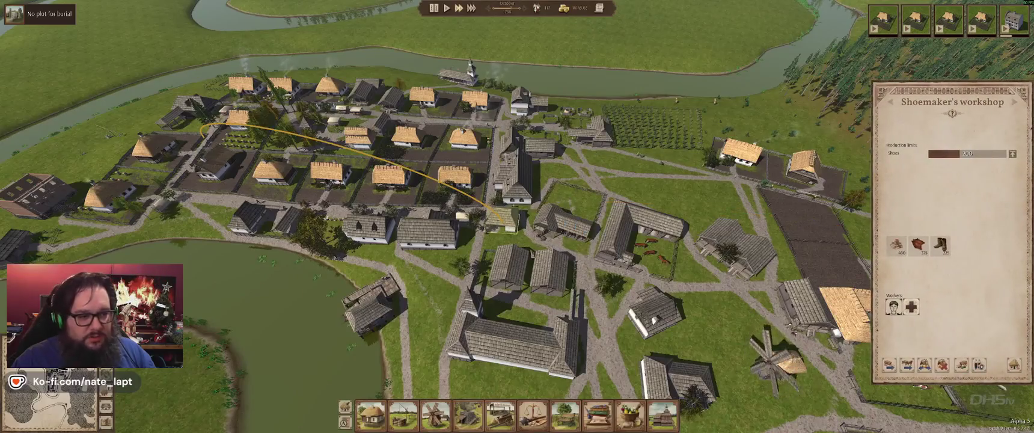
Open the trading post, saddlery, slaughterhouse, sheep farm, stable and wagon shed details in turn.
{"action": "left_click", "coordinate": [511, 337]}
{"action": "left_click", "coordinate": [562, 222]}
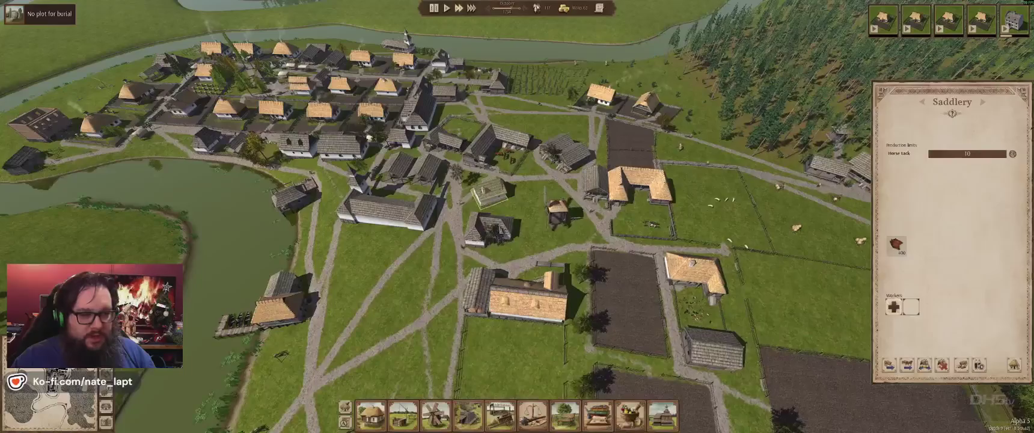
{"action": "left_click", "coordinate": [488, 228]}
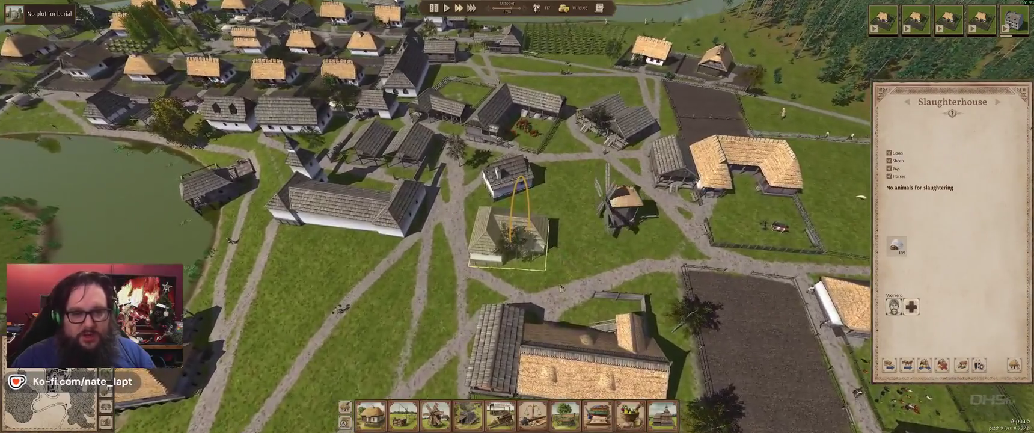
{"action": "left_click", "coordinate": [562, 288]}
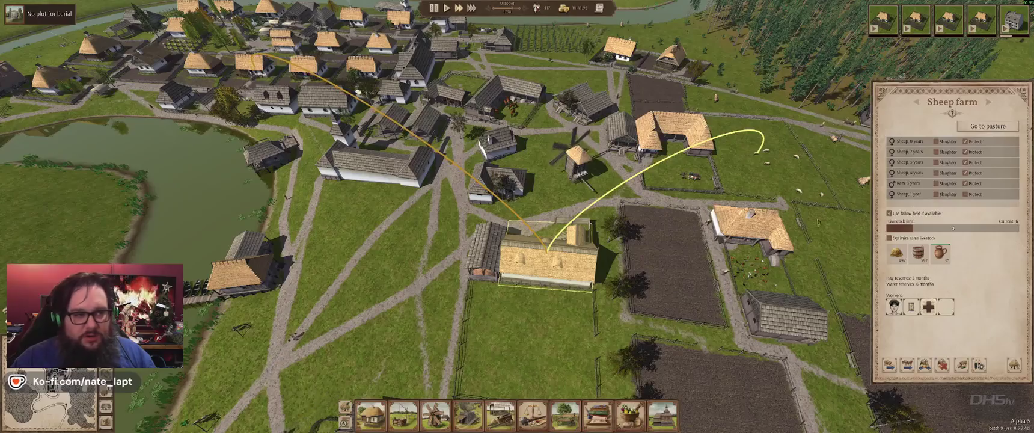
{"action": "left_click", "coordinate": [508, 102]}
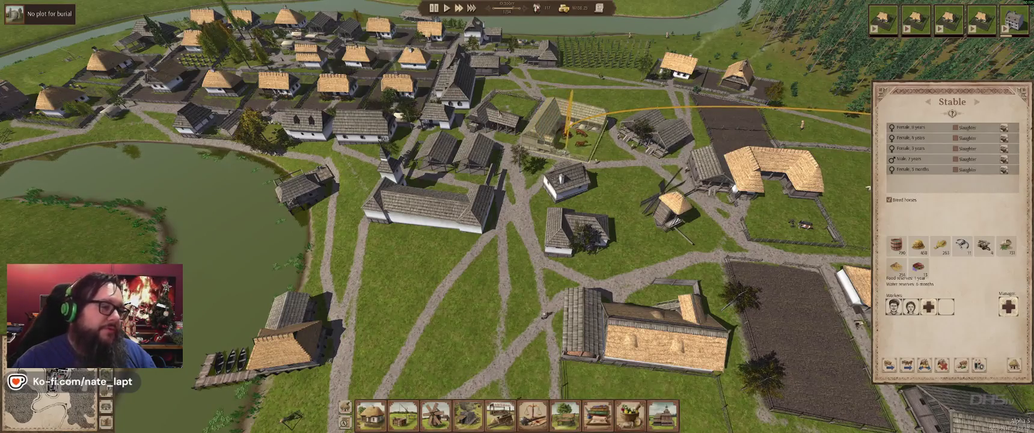
{"action": "left_click", "coordinate": [490, 114]}
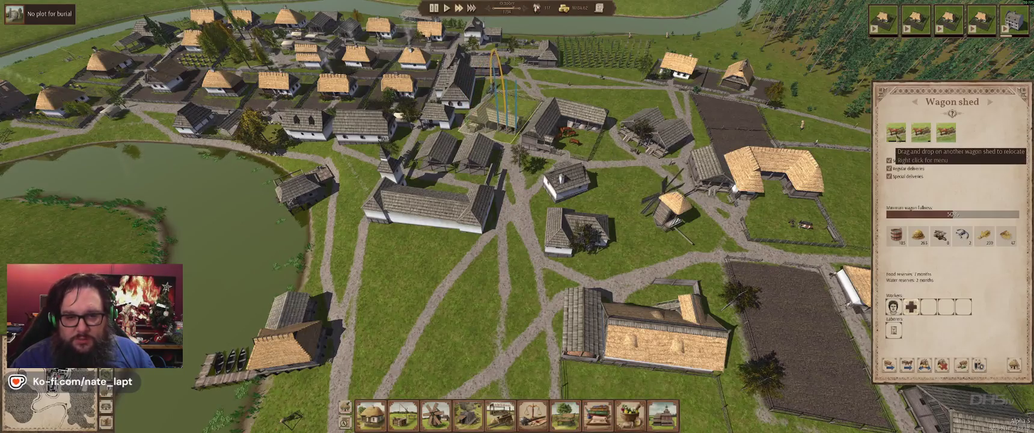
Set the wagon shed's linseed stock to 500 in its resource supply settings.
{"action": "right_click", "coordinate": [899, 135]}
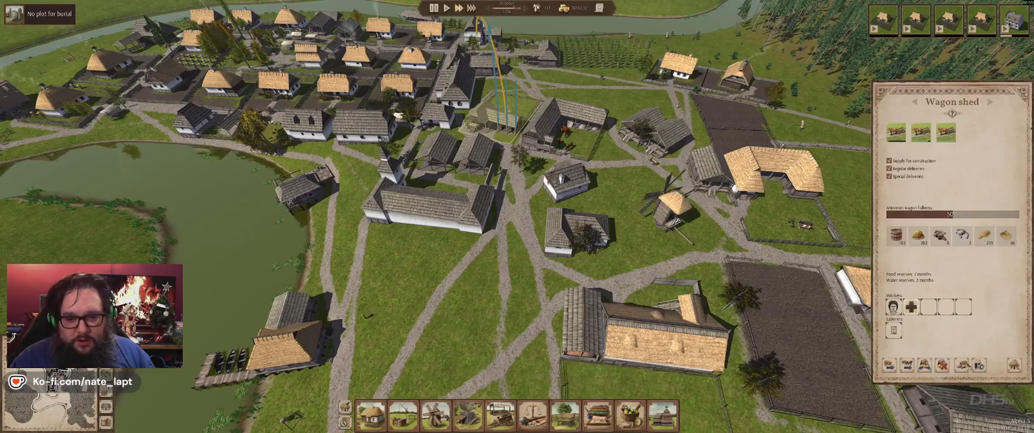
{"action": "left_click", "coordinate": [961, 364]}
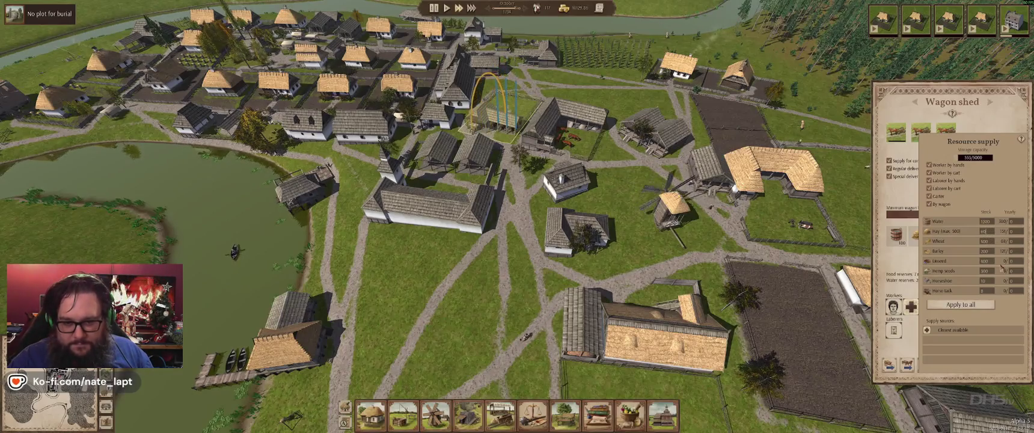
{"action": "left_click", "coordinate": [984, 241]}
{"action": "left_click", "coordinate": [984, 241]}
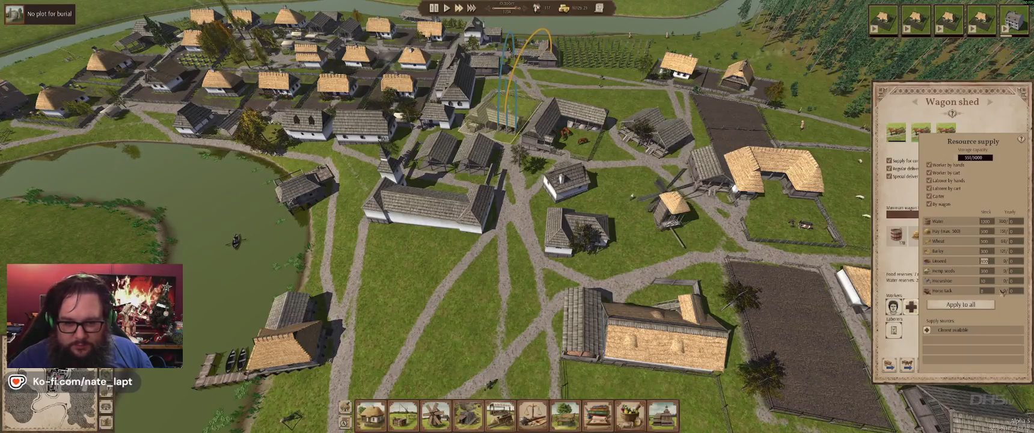
{"action": "type", "text": "500"}
{"action": "key", "text": "Return"}
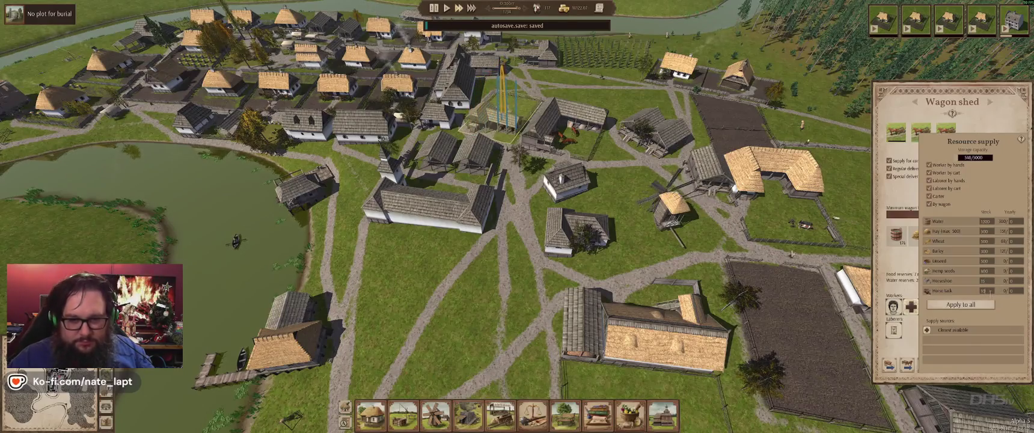
{"action": "right_click", "coordinate": [954, 321]}
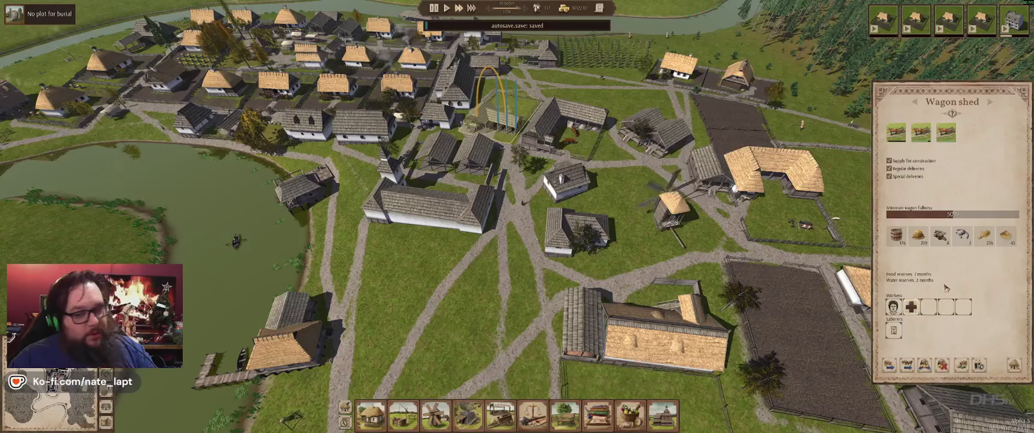
Review the wagon shed's hiring options, then open the windmill's details.
{"action": "left_click", "coordinate": [979, 364]}
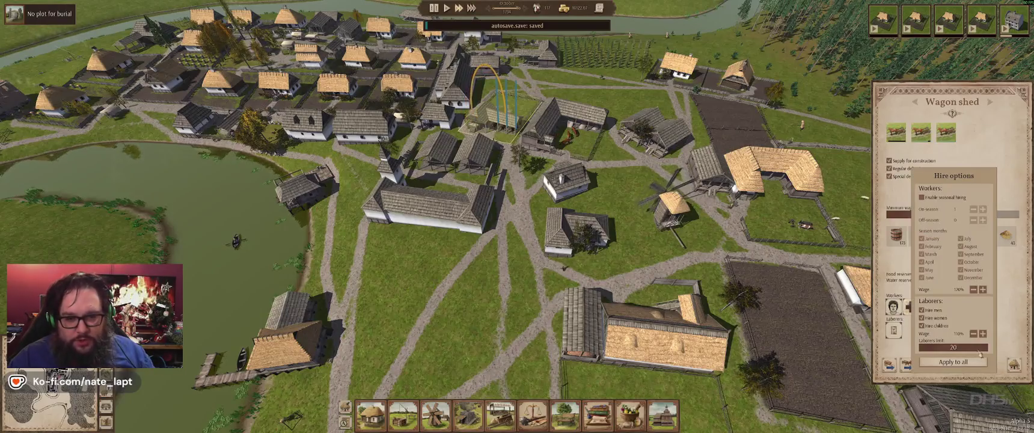
{"action": "right_click", "coordinate": [1000, 321]}
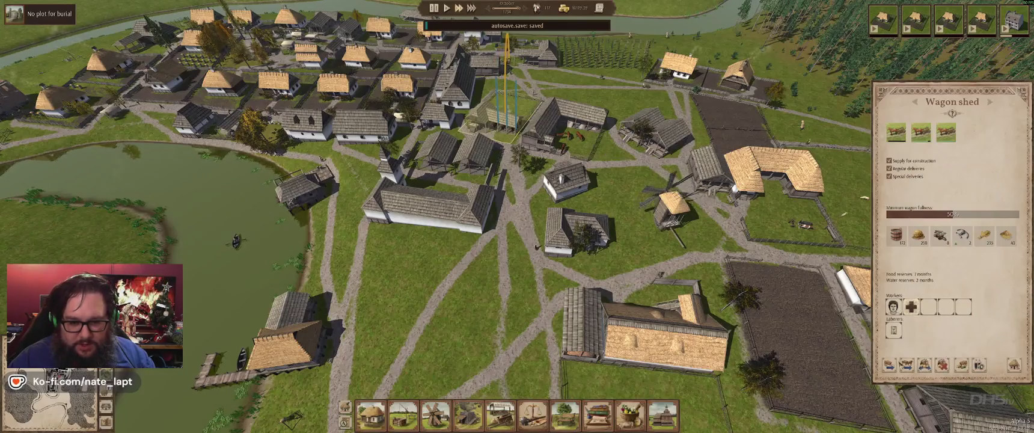
{"action": "left_click", "coordinate": [671, 207]}
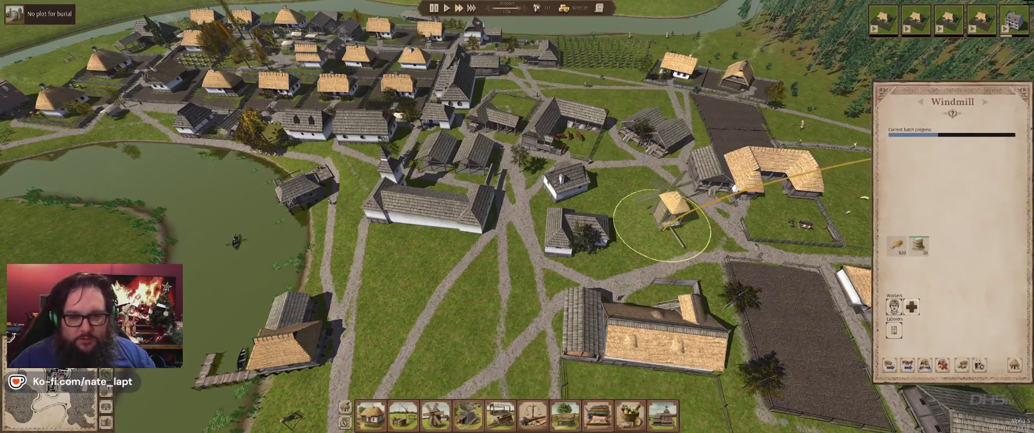
Check the sheep farm's livestock, then open a warehouse showing its charcoal, firewood and flax stock.
{"action": "left_click", "coordinate": [667, 334]}
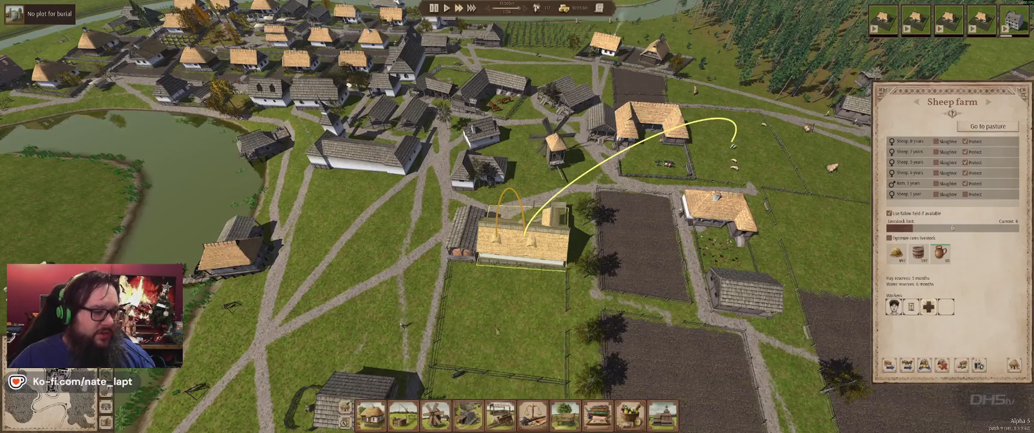
{"action": "scroll", "coordinate": [513, 328], "scroll_direction": "down", "scroll_amount": 3}
{"action": "scroll", "coordinate": [462, 327], "scroll_direction": "down", "scroll_amount": 2}
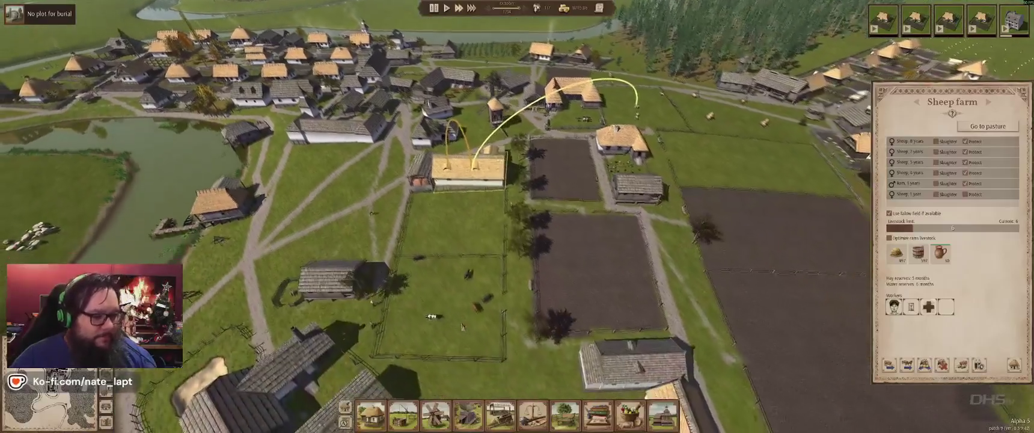
{"action": "scroll", "coordinate": [462, 326], "scroll_direction": "down", "scroll_amount": 1}
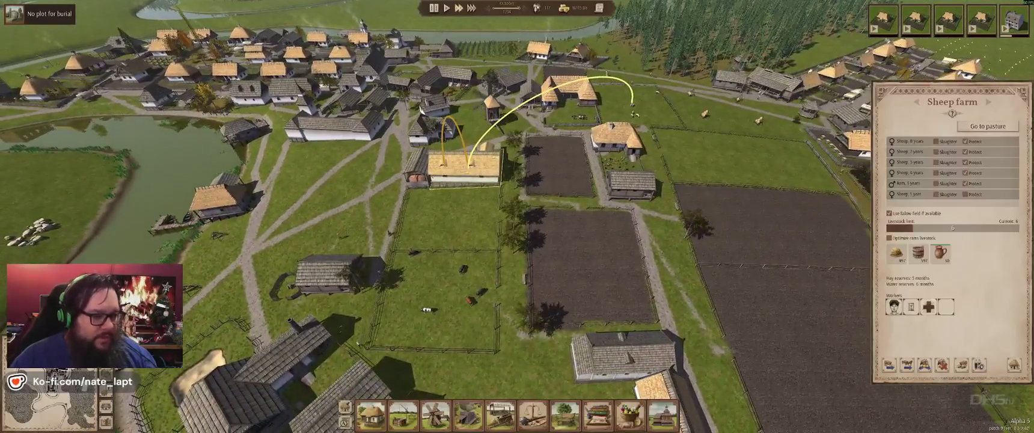
{"action": "left_click", "coordinate": [330, 274]}
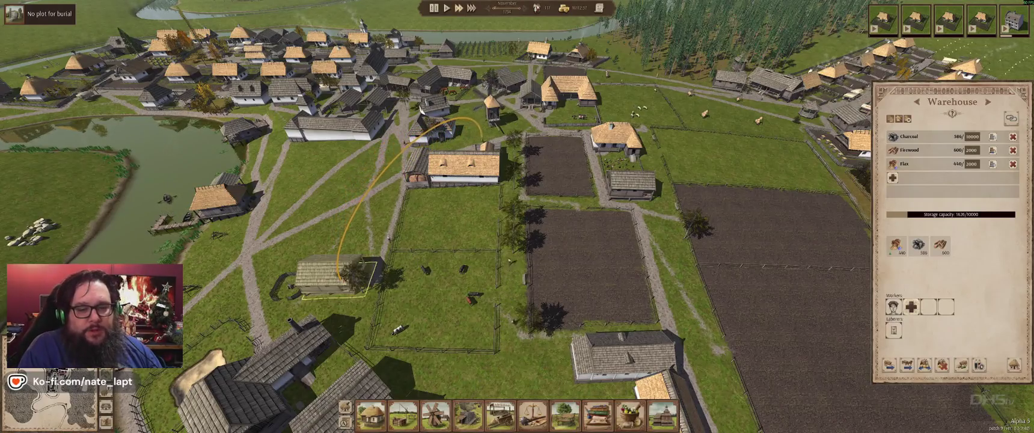
{"action": "key", "text": "d"}
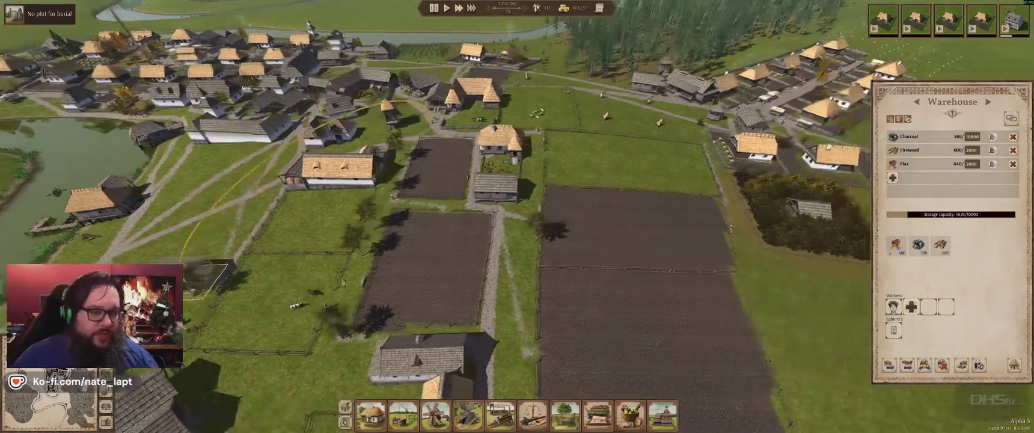